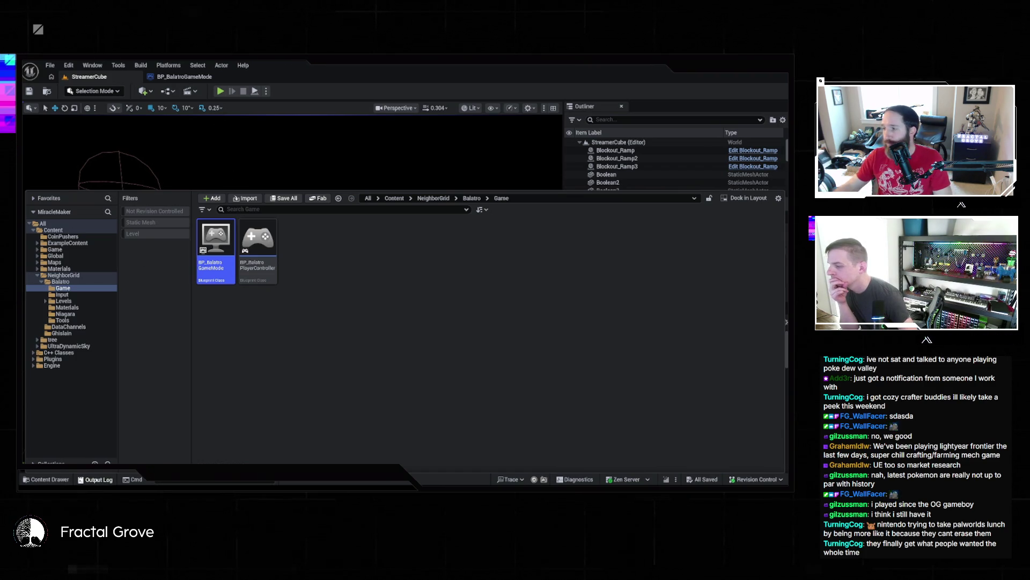
# - Open the Output Log and scroll to the latest PIE lines: the Twitch emote link and HTTP warnings
pyautogui.press('`')
pyautogui.press('`')
pyautogui.scroll(-15, 196, 403)
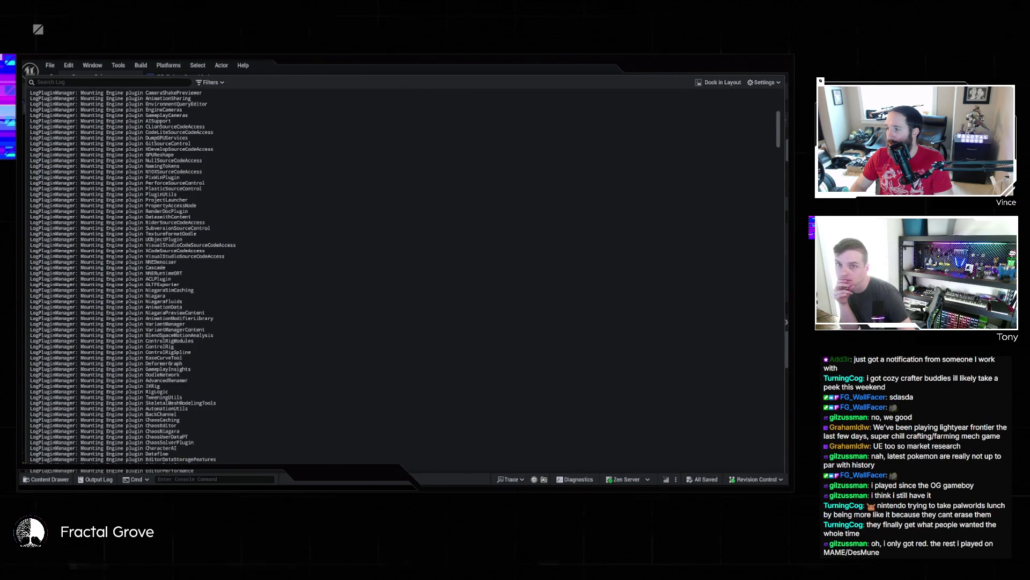
pyautogui.press('`')
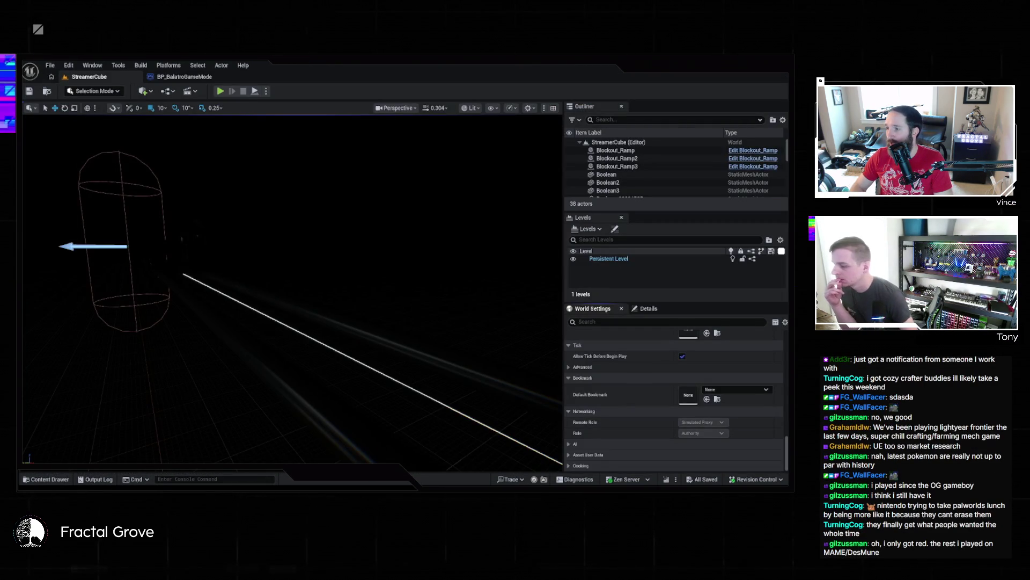
pyautogui.press('`')
pyautogui.press('`')
pyautogui.scroll(-20, 699, 434)
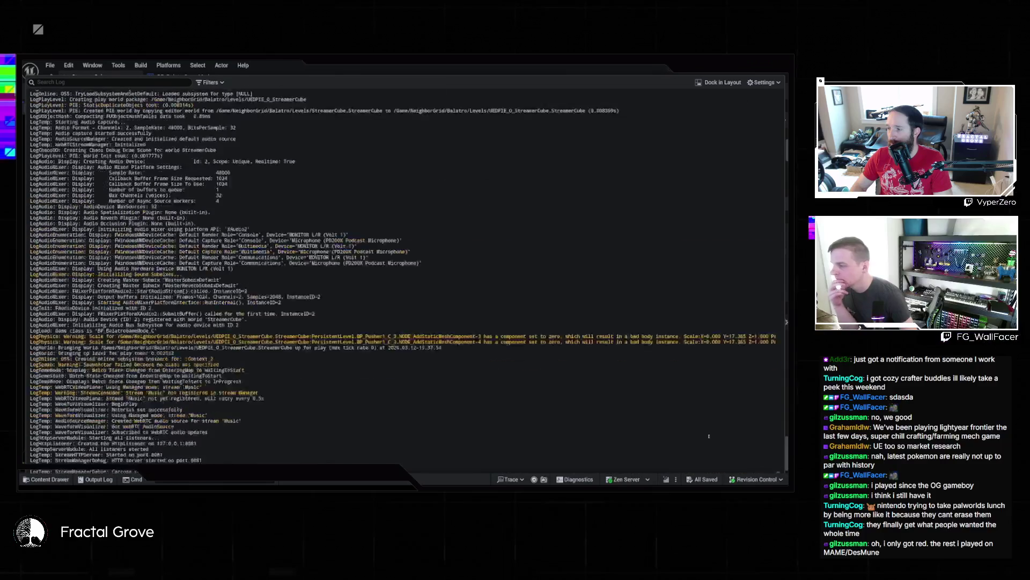
pyautogui.scroll(-10, 698, 432)
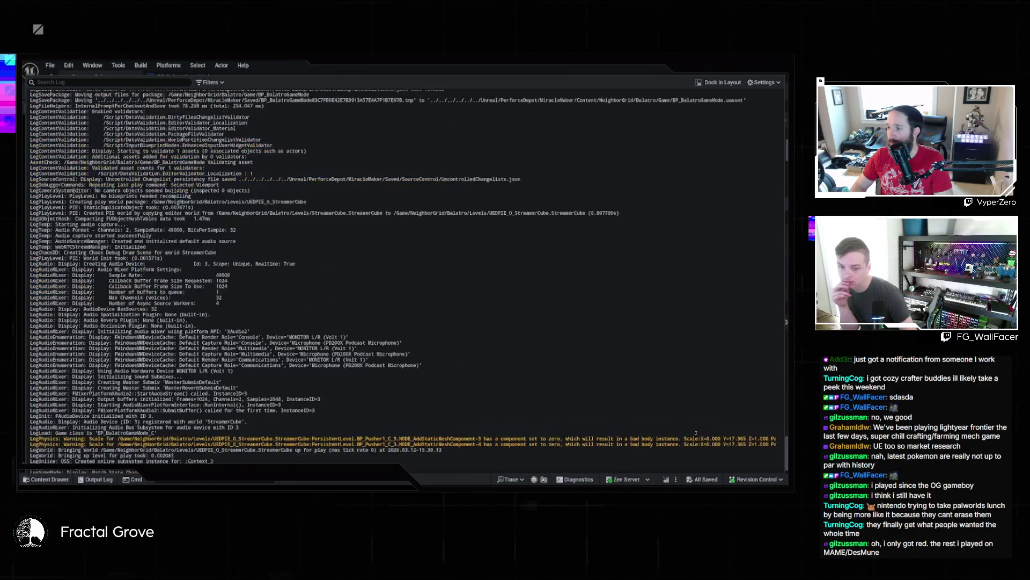
pyautogui.scroll(-4, 693, 431)
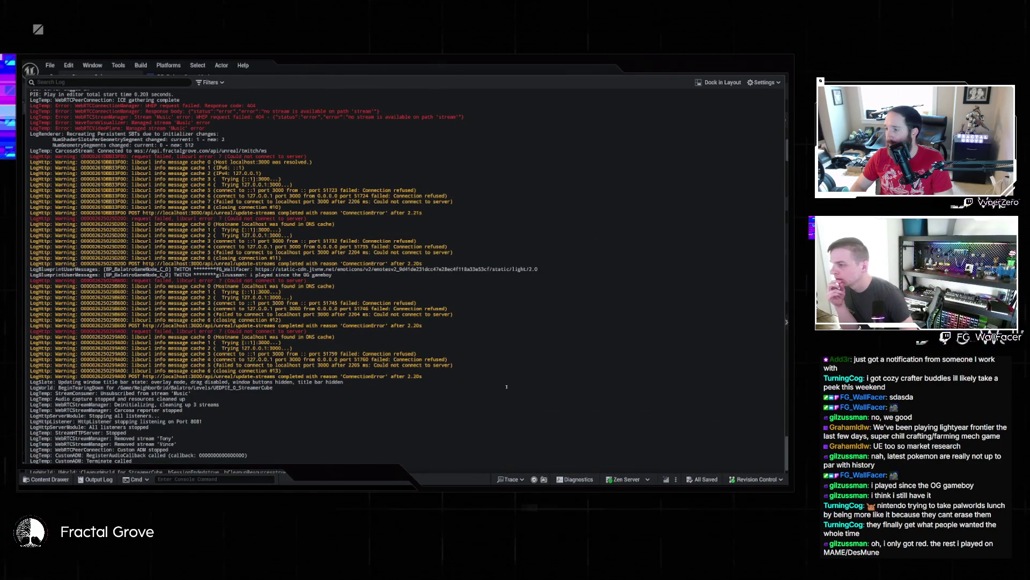
# - Copy the Twitch emote URL from the log and load it in the Chrome popup without /light/2.0
pyautogui.moveTo(256, 269); pyautogui.dragTo(537, 269)
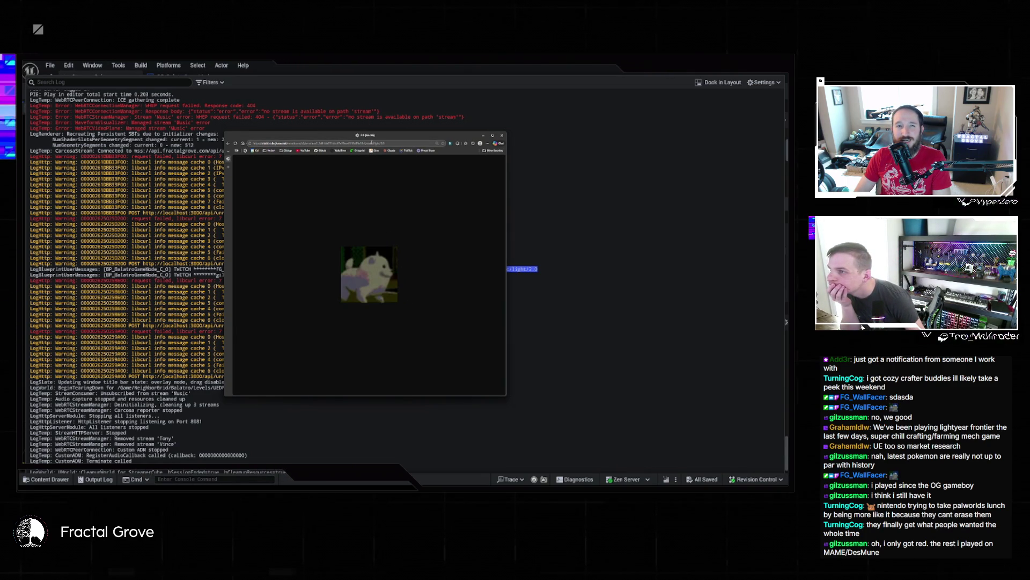
pyautogui.moveTo(367, 144); pyautogui.dragTo(445, 147)
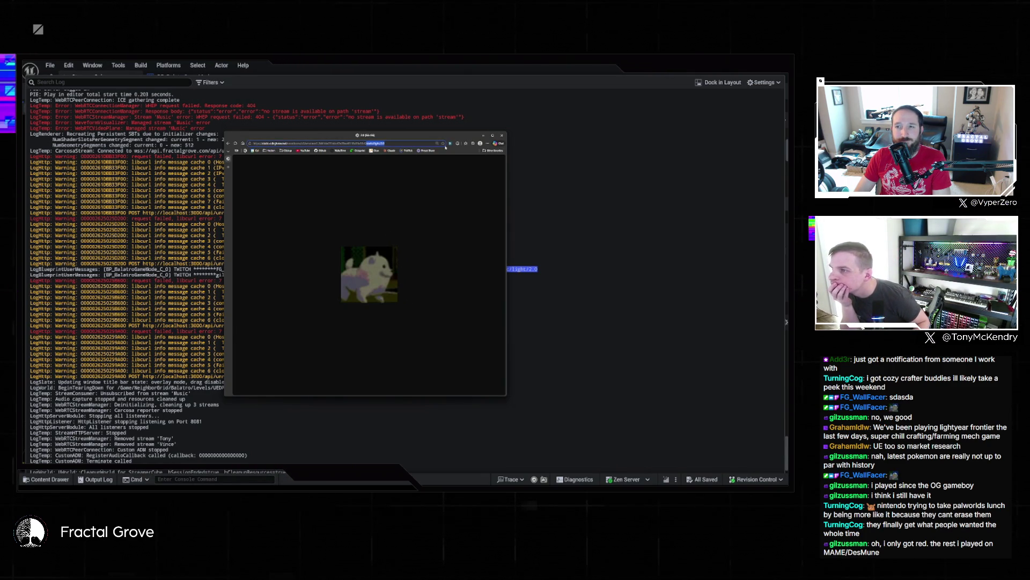
pyautogui.press('BackSpace')
pyautogui.press('Return')
pyautogui.hotkey('ctrl', 'v')
pyautogui.press('Return')
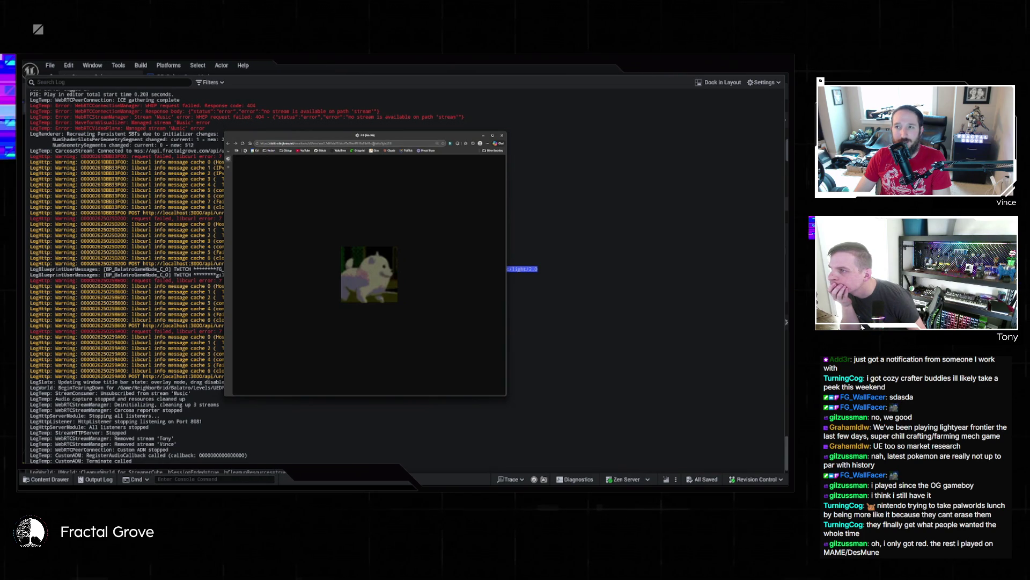
# - Open Chrome developer tools on the emote popup page
pyautogui.doubleClick(376, 143)
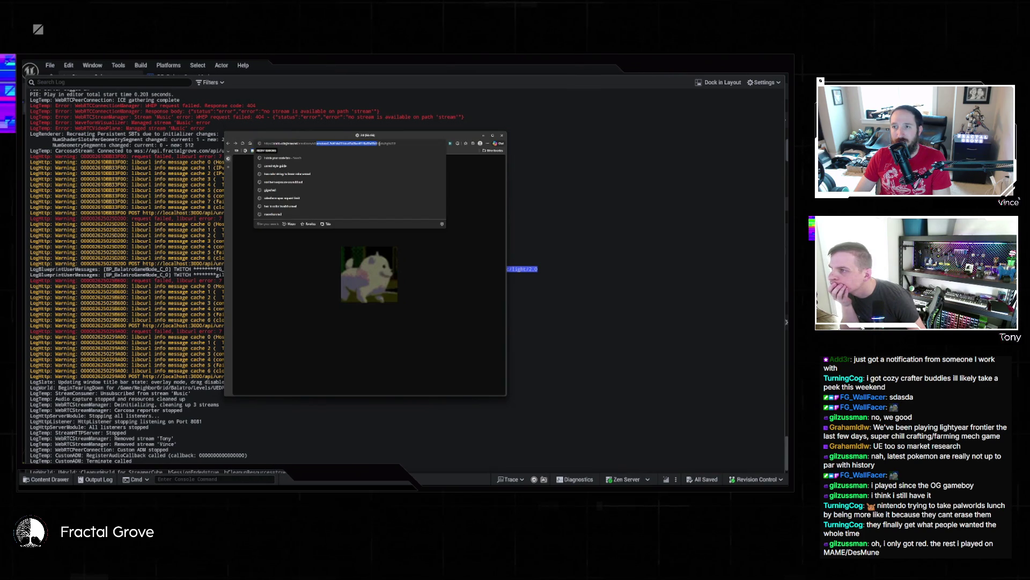
pyautogui.press('Right')
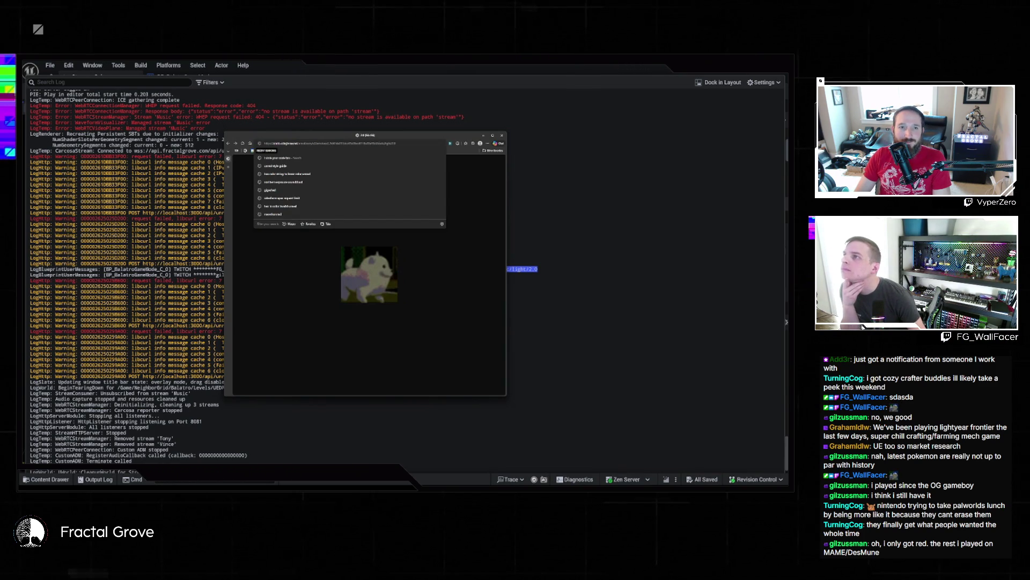
pyautogui.press('Return')
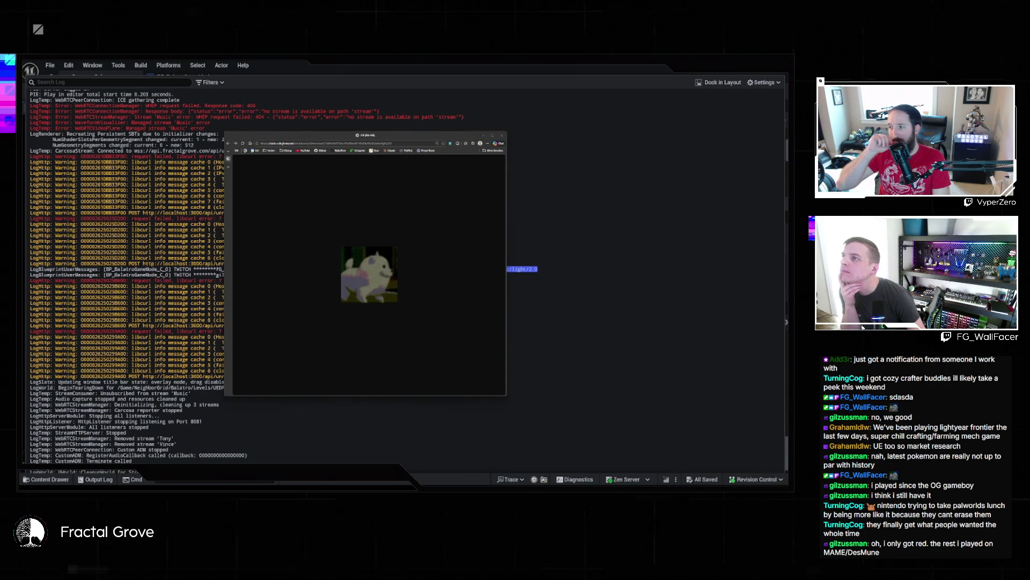
pyautogui.hotkey('ctrl', 'shift', 'i')
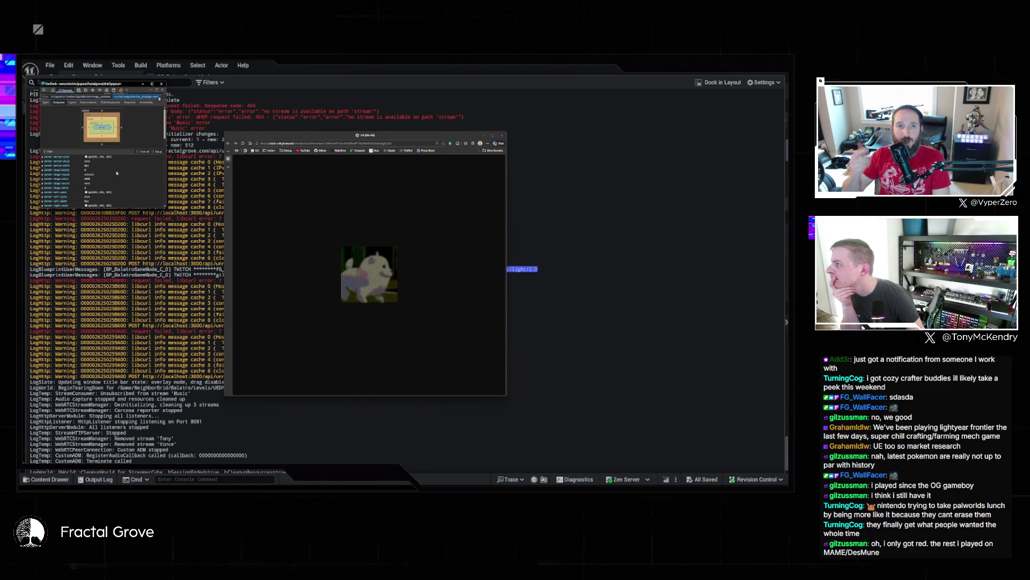
# - Copy the emote image's src from DevTools Elements, load it in the popup, then close DevTools
pyautogui.moveTo(165, 208); pyautogui.dragTo(294, 325)
pyautogui.moveTo(226, 157)
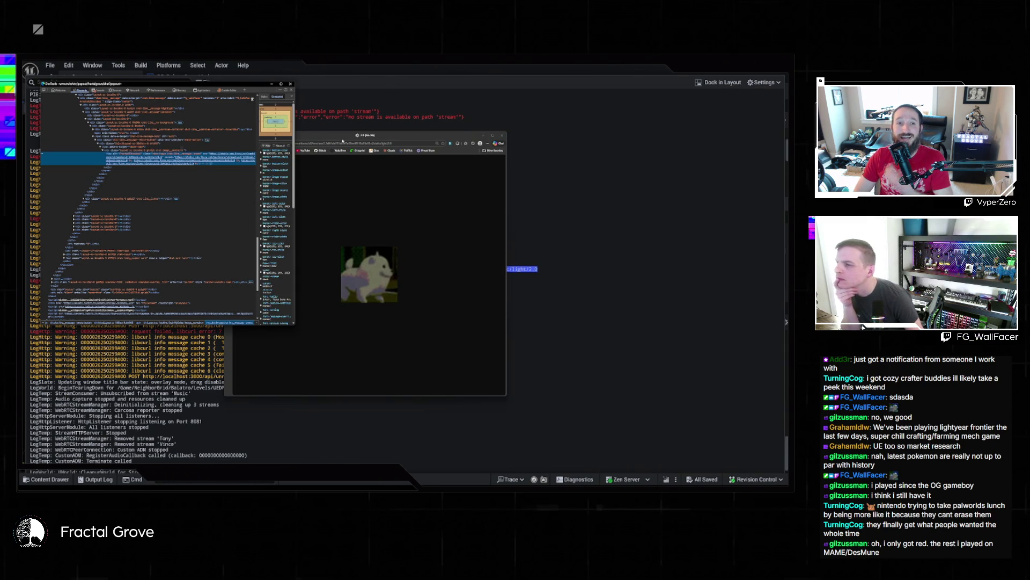
pyautogui.doubleClick(377, 143)
pyautogui.hotkey('ctrl', 'v')
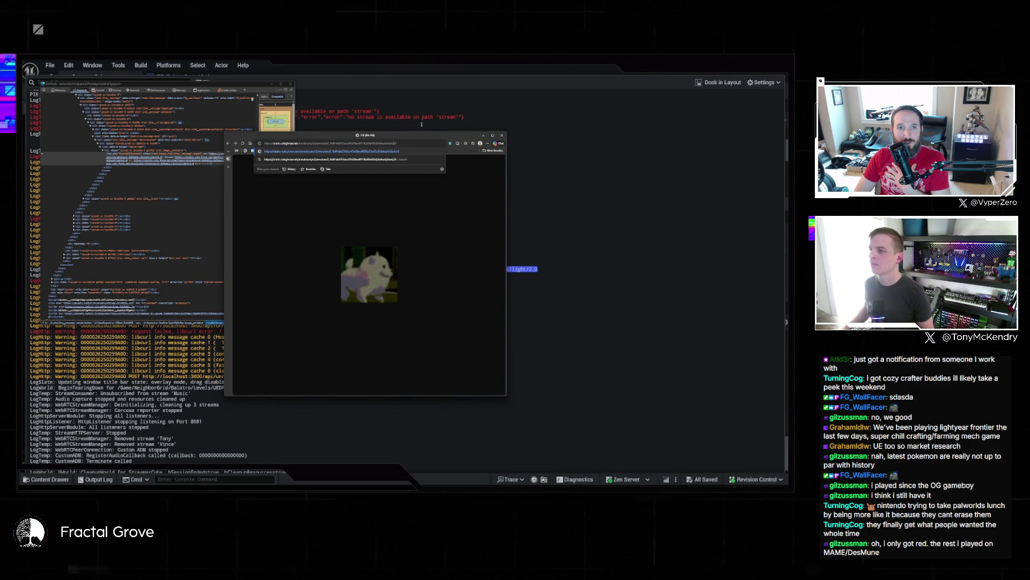
pyautogui.press('Return')
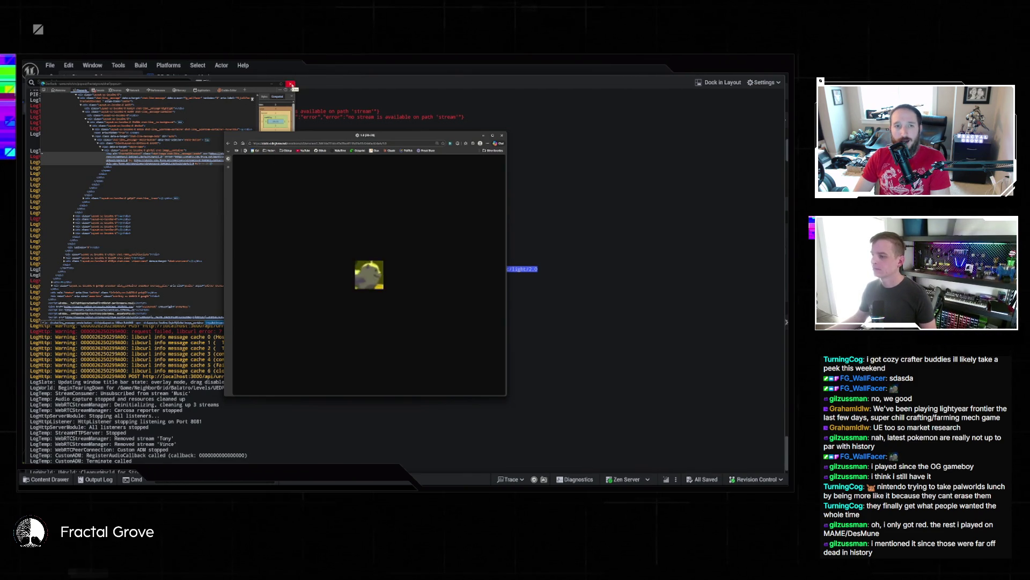
pyautogui.click(290, 84)
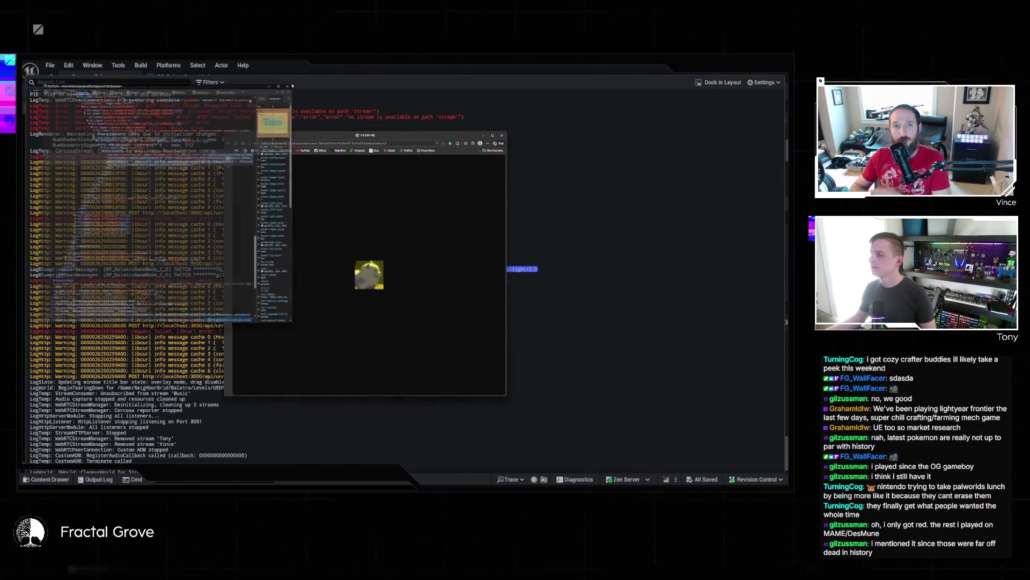
# - Select the popup's address and dismiss the suggestions so only the pixel-art emote image shows
pyautogui.click(401, 143)
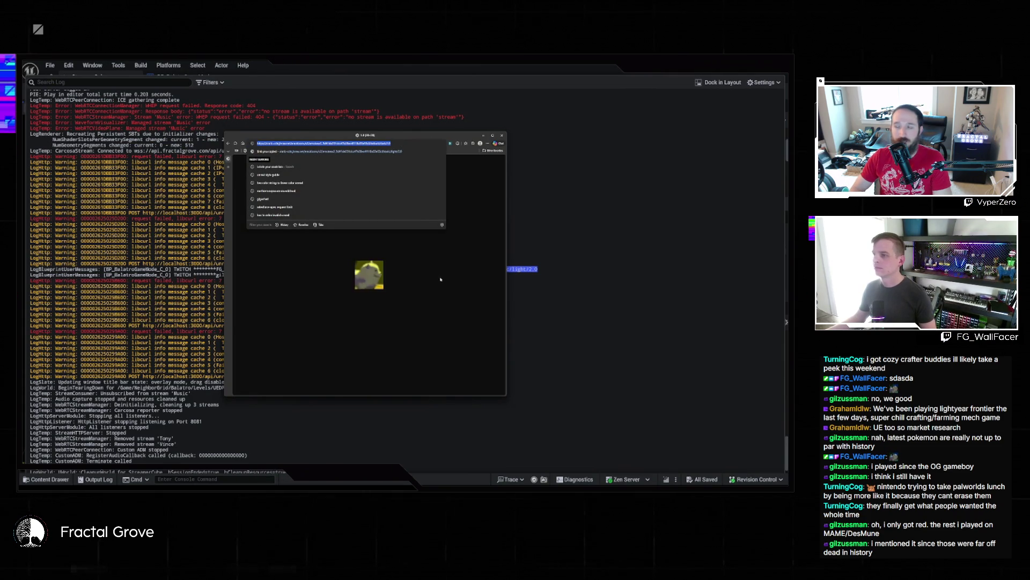
pyautogui.click(401, 267)
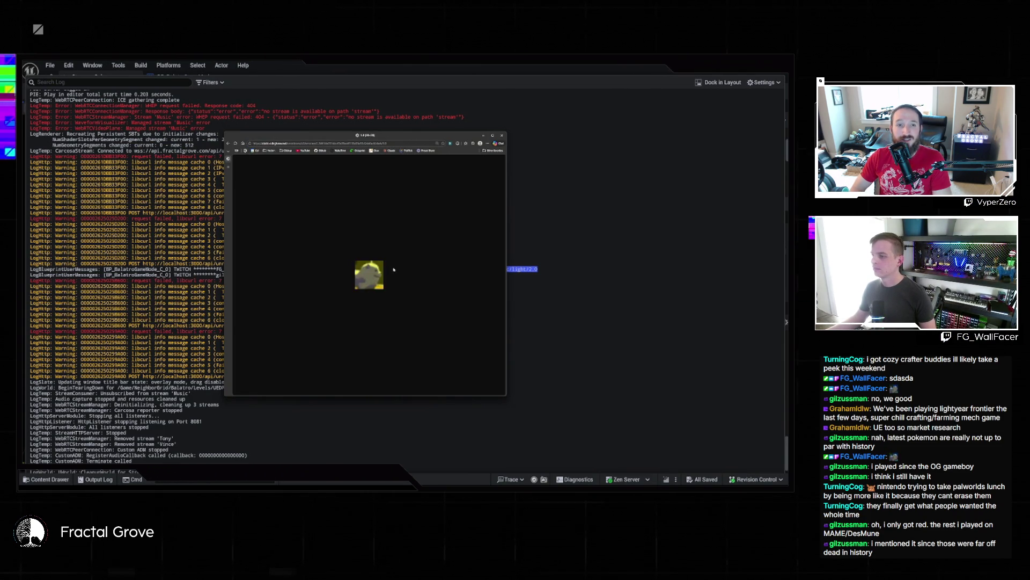
pyautogui.hotkey('ctrl', 'l')
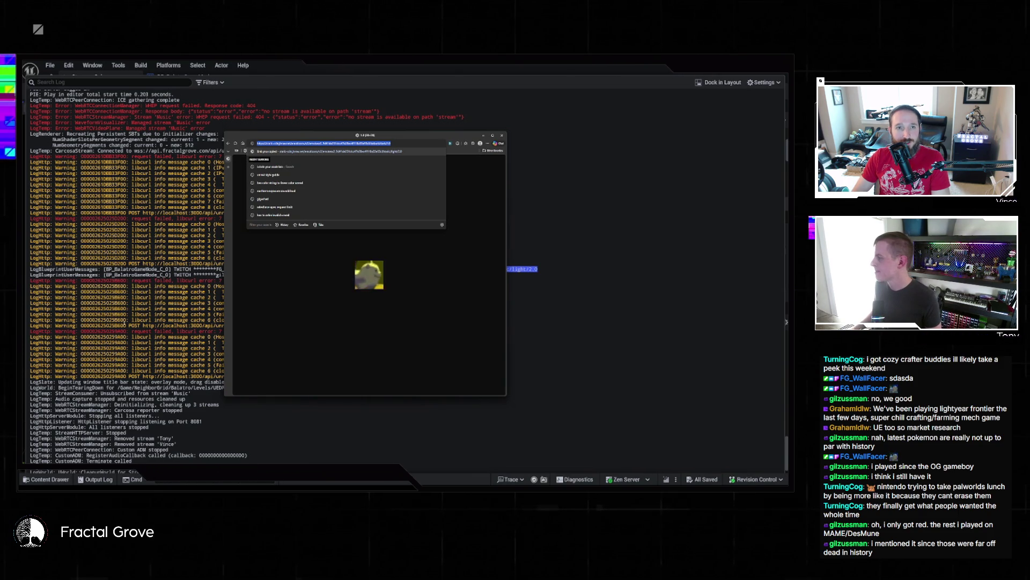
pyautogui.click(346, 265)
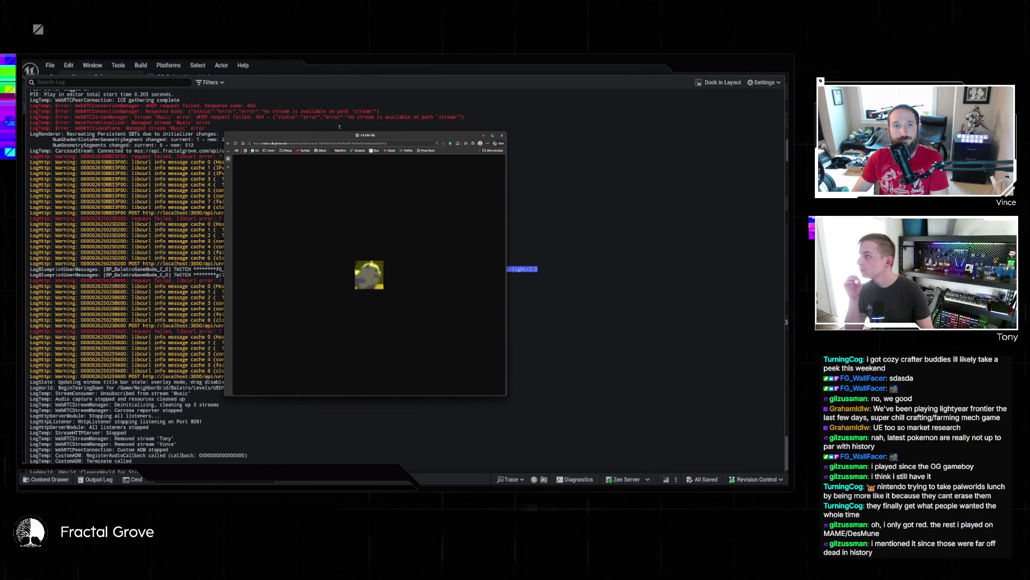
# - Return to Unreal and dismiss the Output Log drawer to reveal the StreamerCube level
pyautogui.click(313, 67)
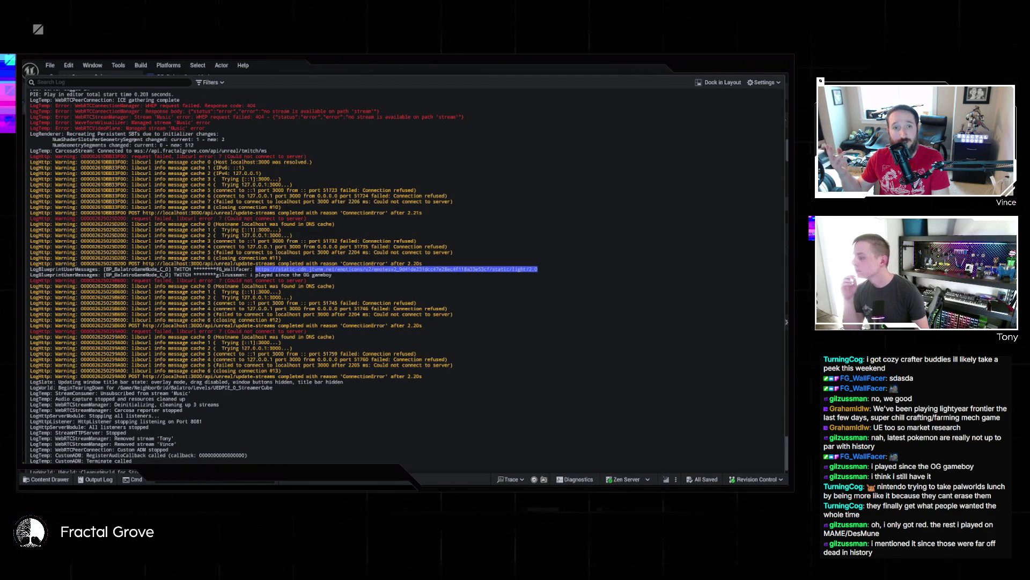
pyautogui.click(50, 479)
pyautogui.click(60, 476)
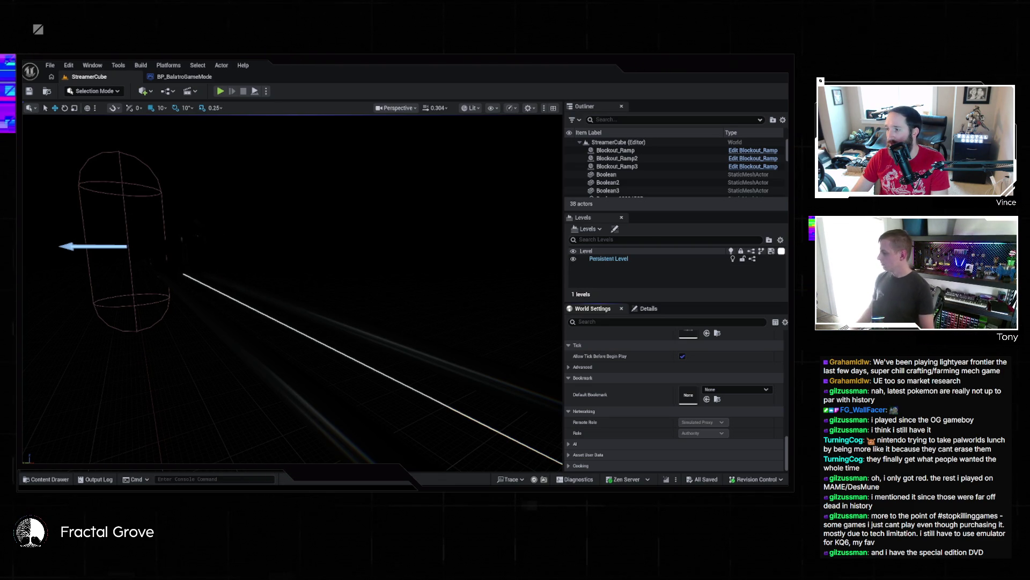
pyautogui.hotkey('alt', 'Tab')
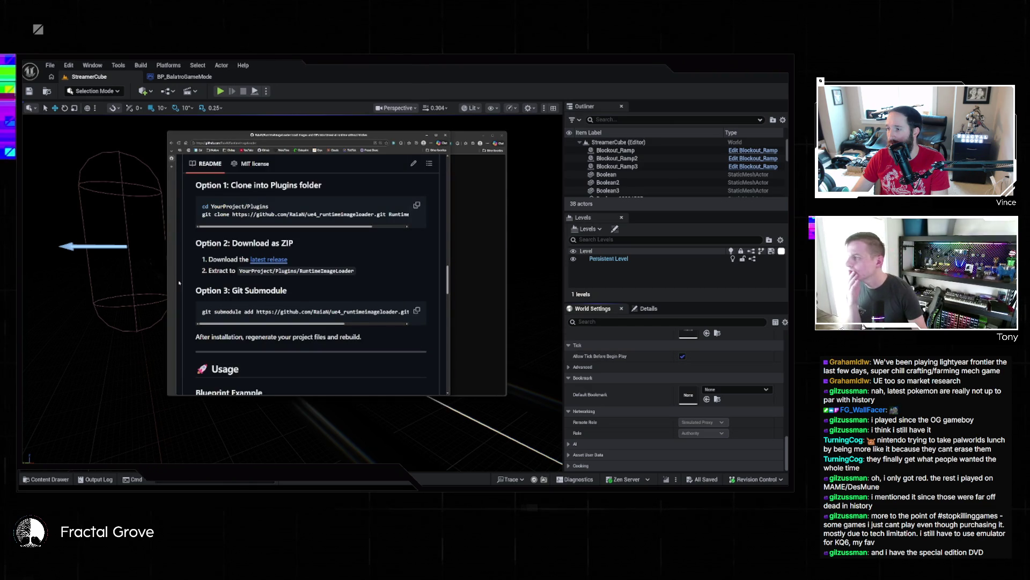
# - Enlarge Chrome, read the RuntimeImageLoader README through supported engine versions, then go back to Bing
pyautogui.moveTo(168, 177); pyautogui.dragTo(226, 177)
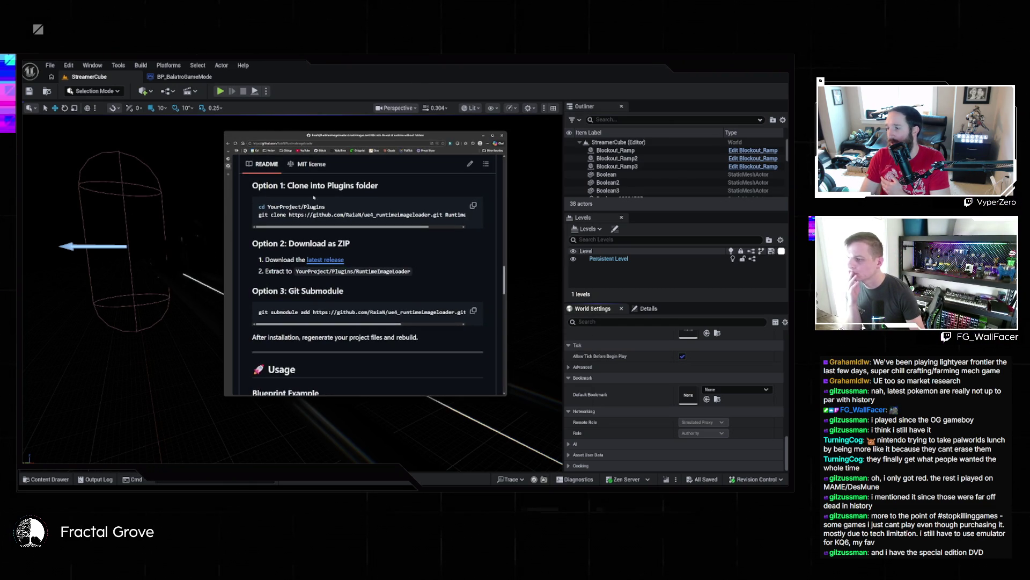
pyautogui.moveTo(231, 131)
pyautogui.mouseDown()
pyautogui.moveTo(231, 100)
pyautogui.moveTo(69, 114)
pyautogui.mouseUp()
pyautogui.scroll(3, 428, 288)
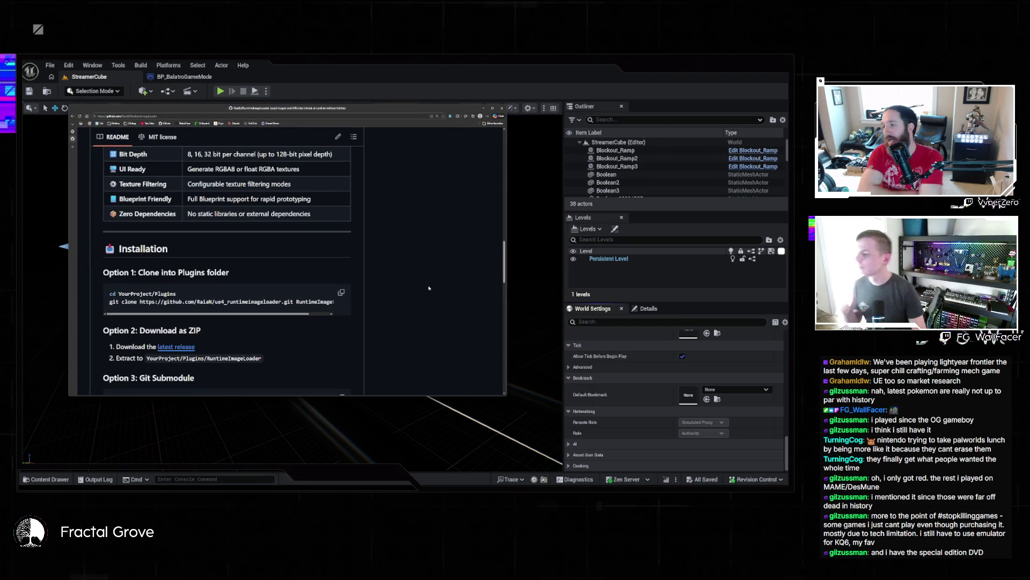
pyautogui.scroll(5, 348, 305)
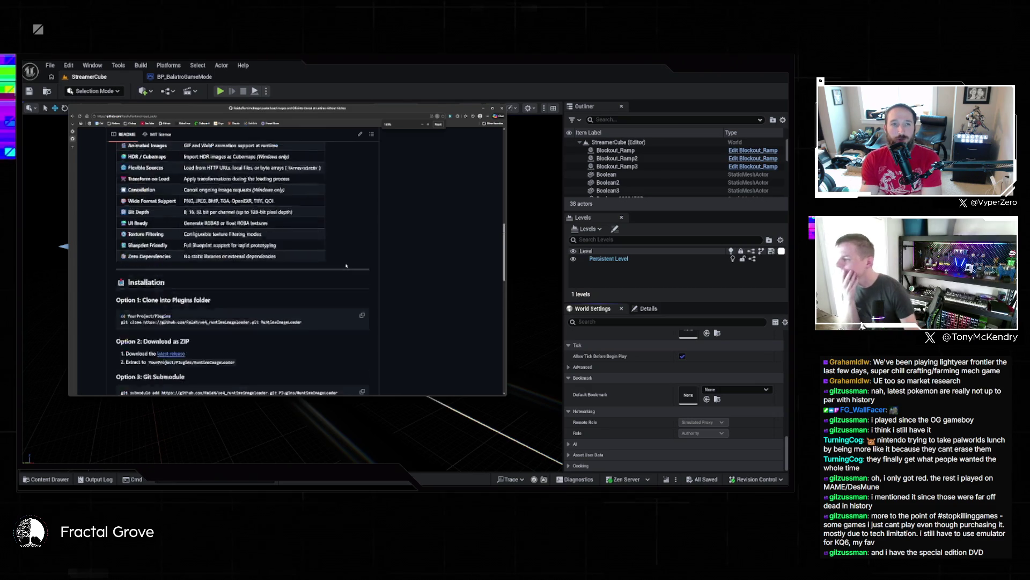
pyautogui.scroll(5, 348, 306)
pyautogui.scroll(-10, 389, 257)
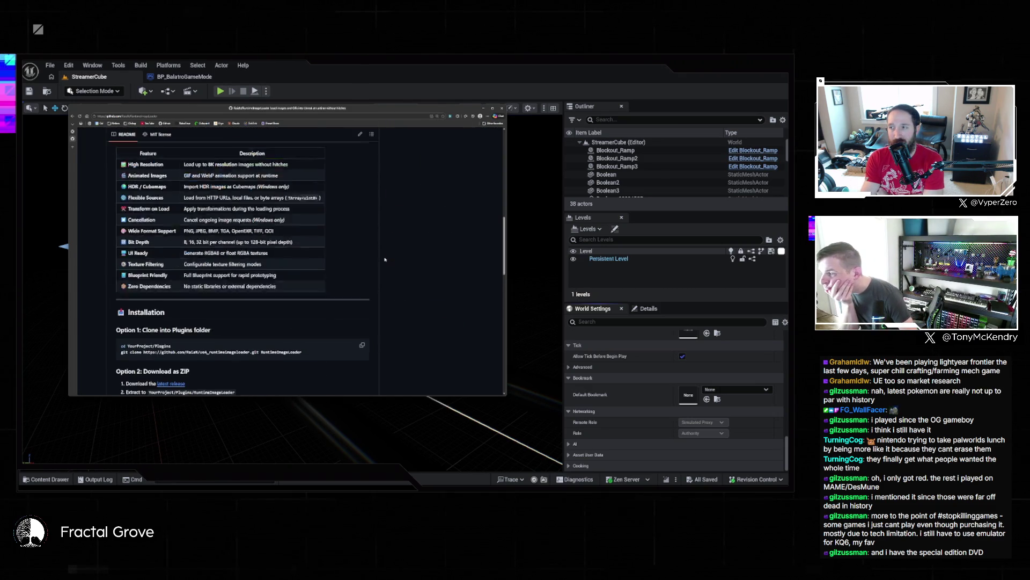
pyautogui.scroll(-3, 389, 257)
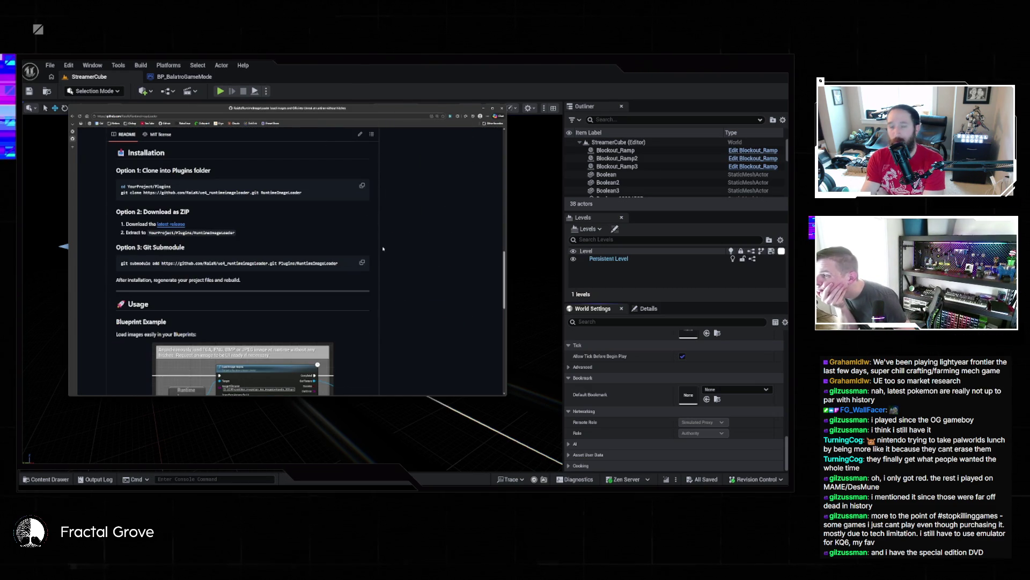
pyautogui.scroll(-2, 384, 248)
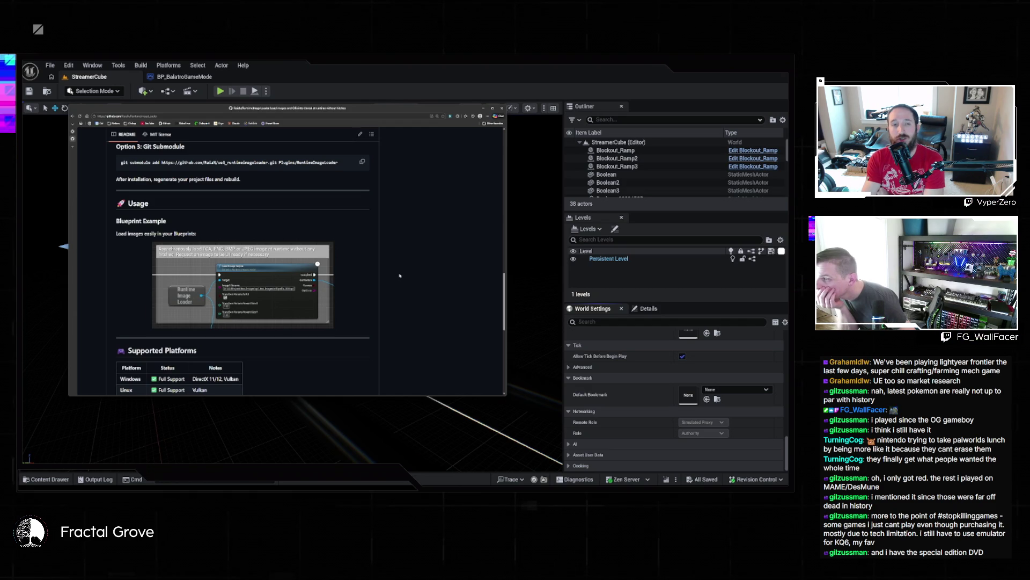
pyautogui.scroll(-5, 400, 275)
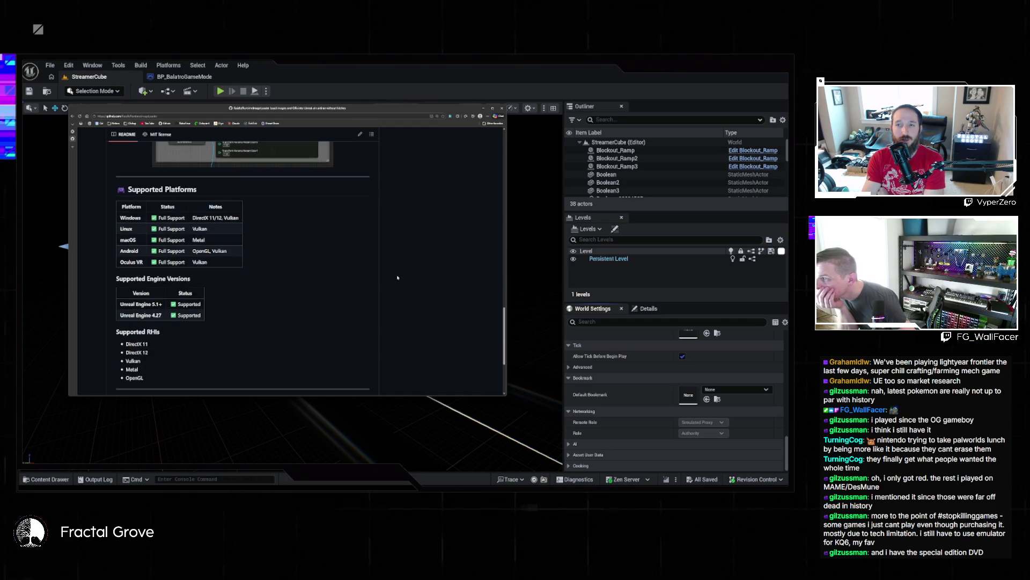
pyautogui.hotkey('alt', 'Left')
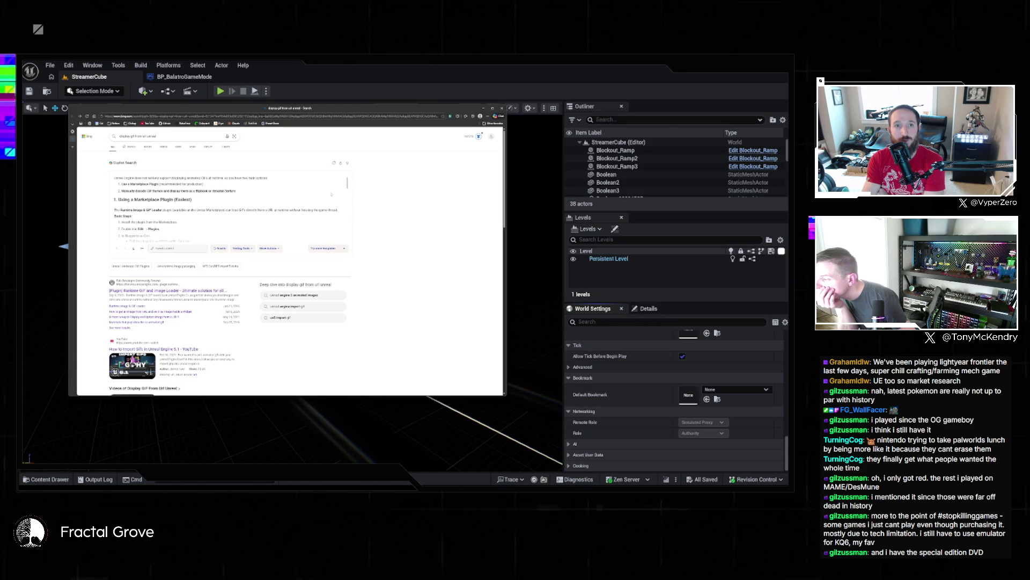
# - Play the Bing video on importing GIFs into Unreal 5.1 and skip ahead in it
pyautogui.scroll(-5, 231, 215)
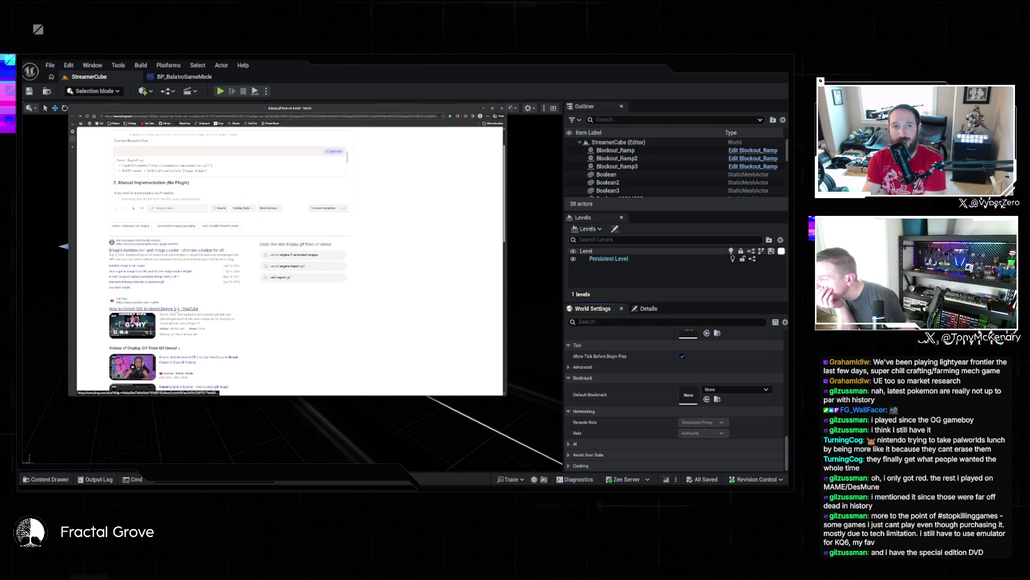
pyautogui.click(141, 302)
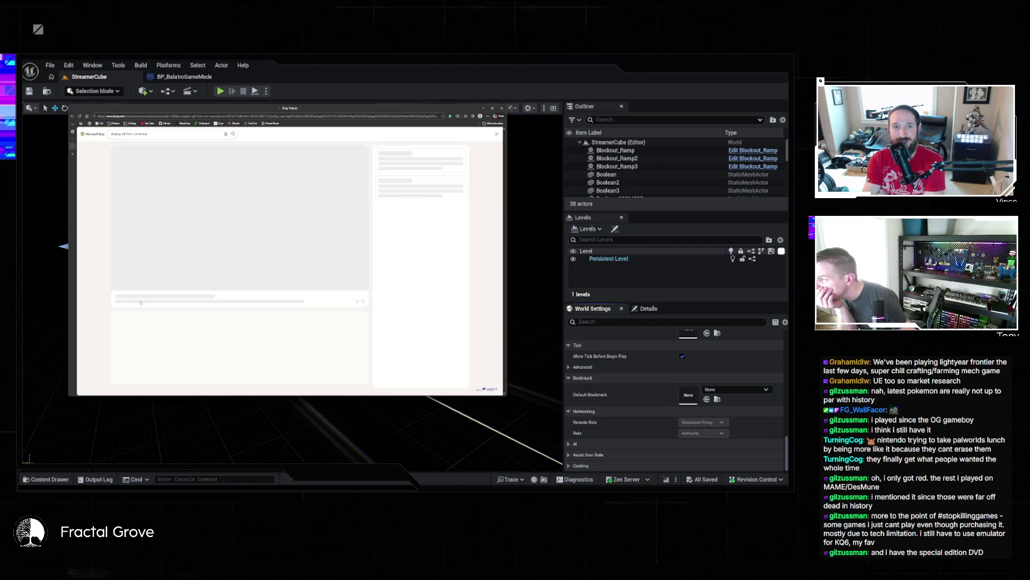
pyautogui.moveTo(136, 284); pyautogui.dragTo(185, 283)
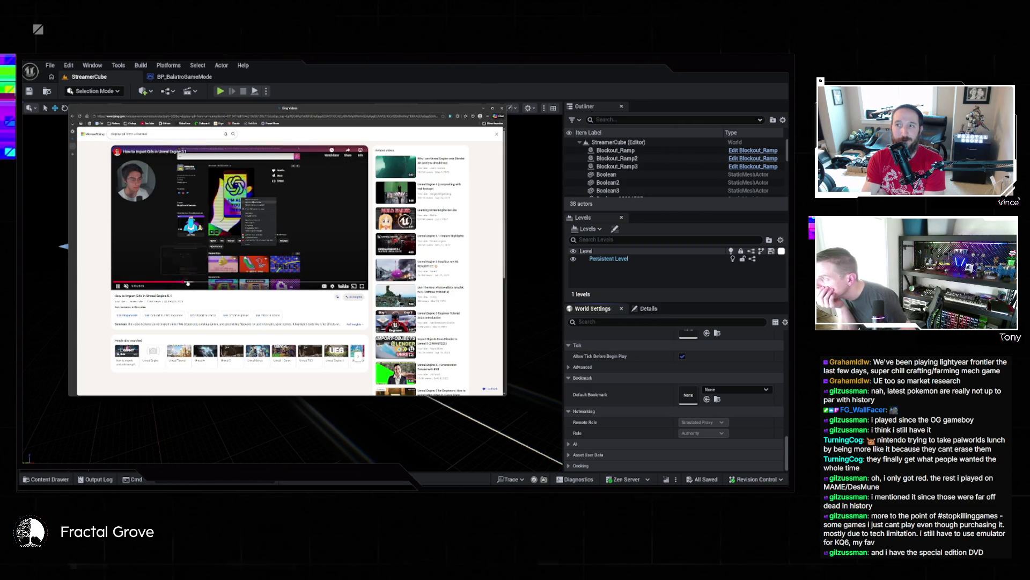
pyautogui.click(213, 284)
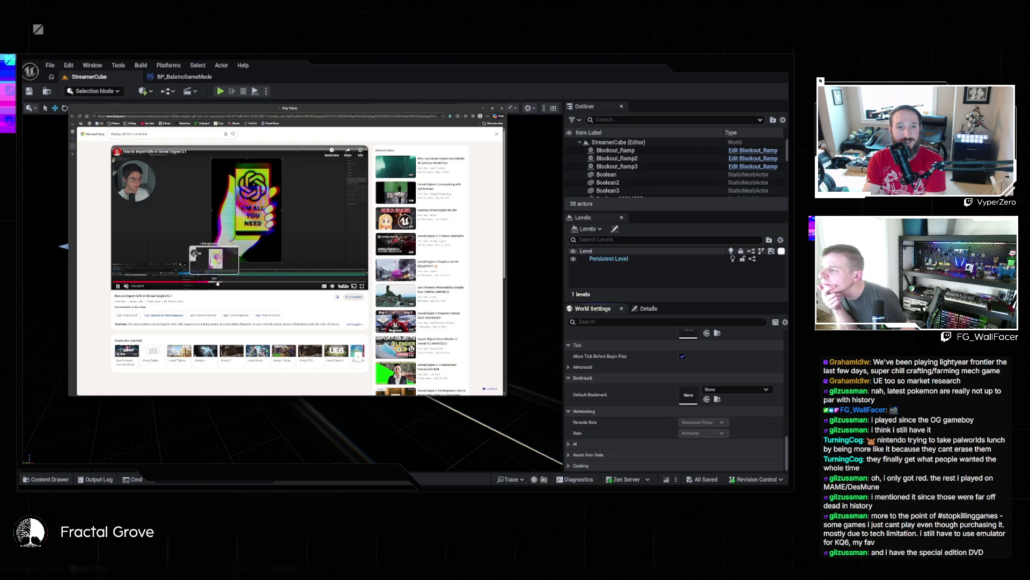
pyautogui.click(237, 283)
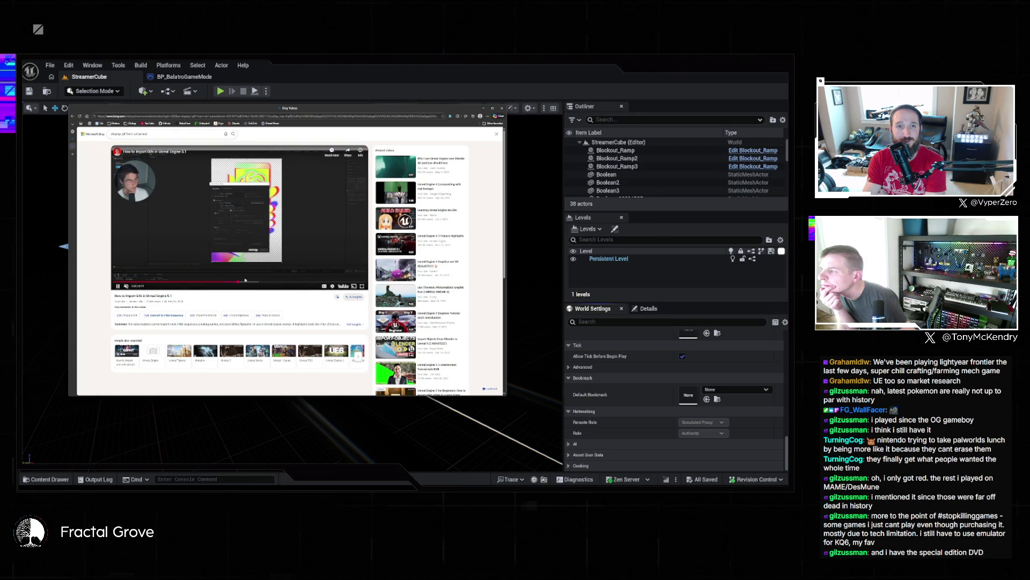
# - Jump further to the editor scene and the presenter's explanation, then pause the video
pyautogui.click(259, 282)
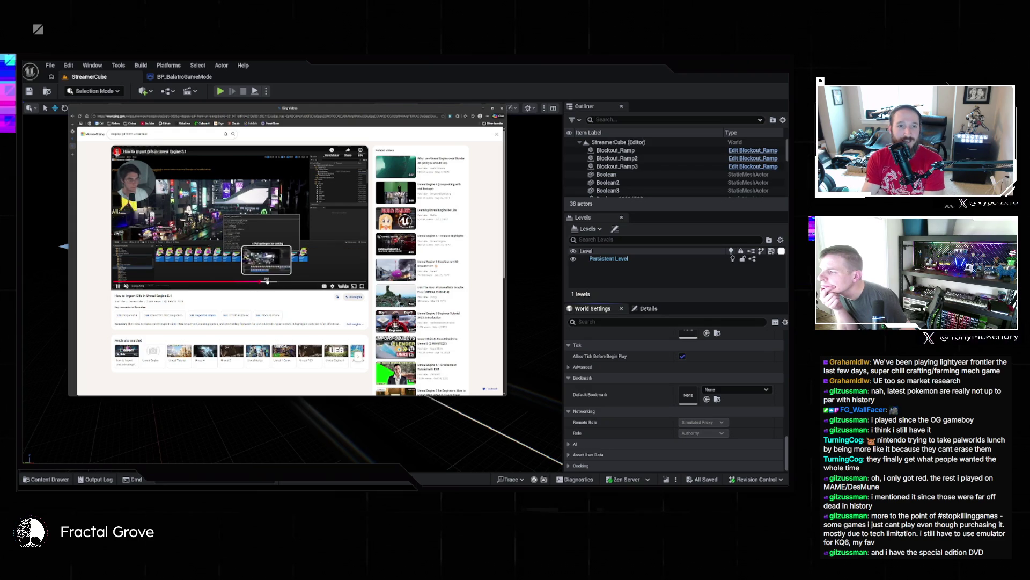
pyautogui.click(286, 281)
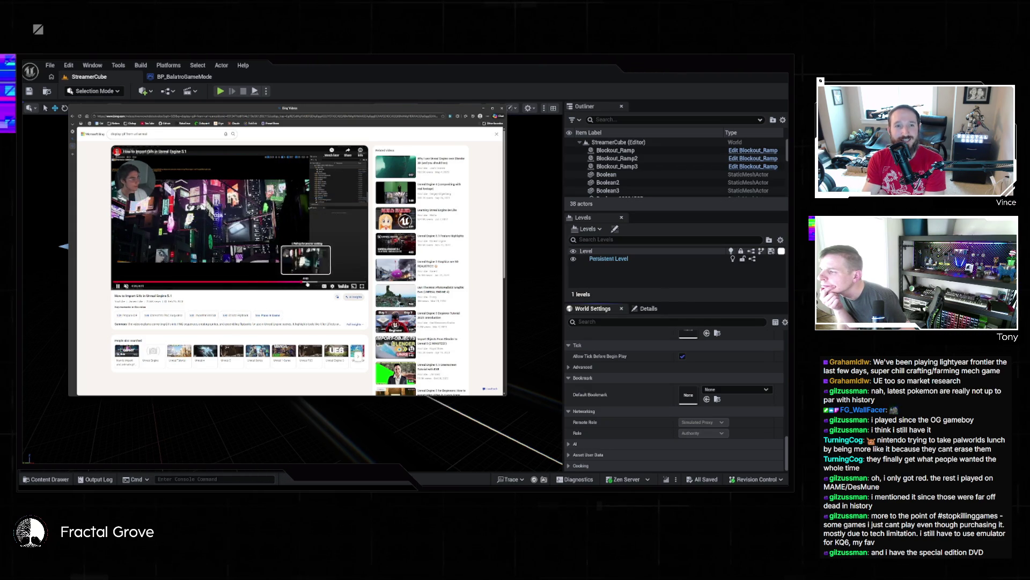
pyautogui.click(325, 281)
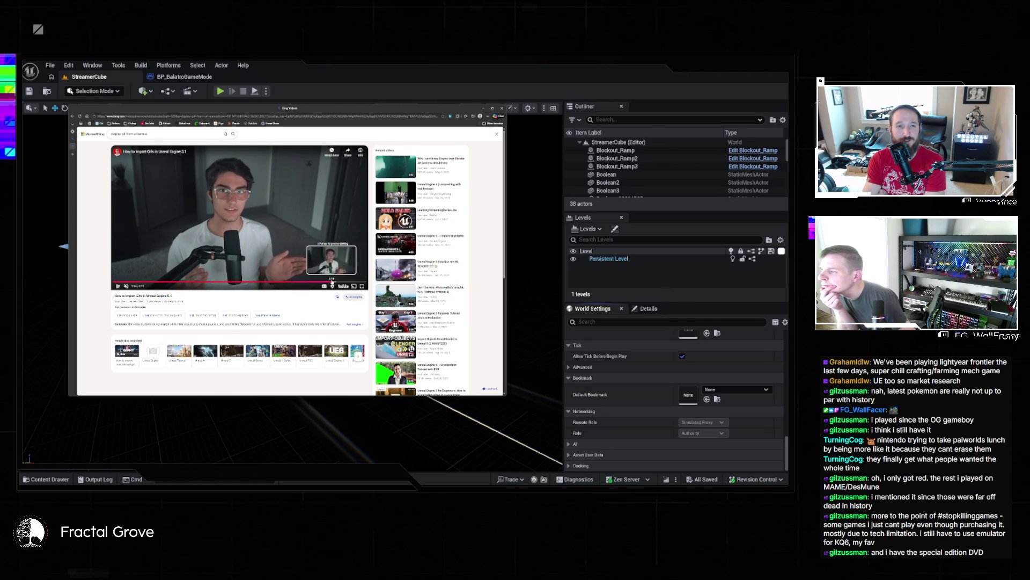
pyautogui.click(117, 286)
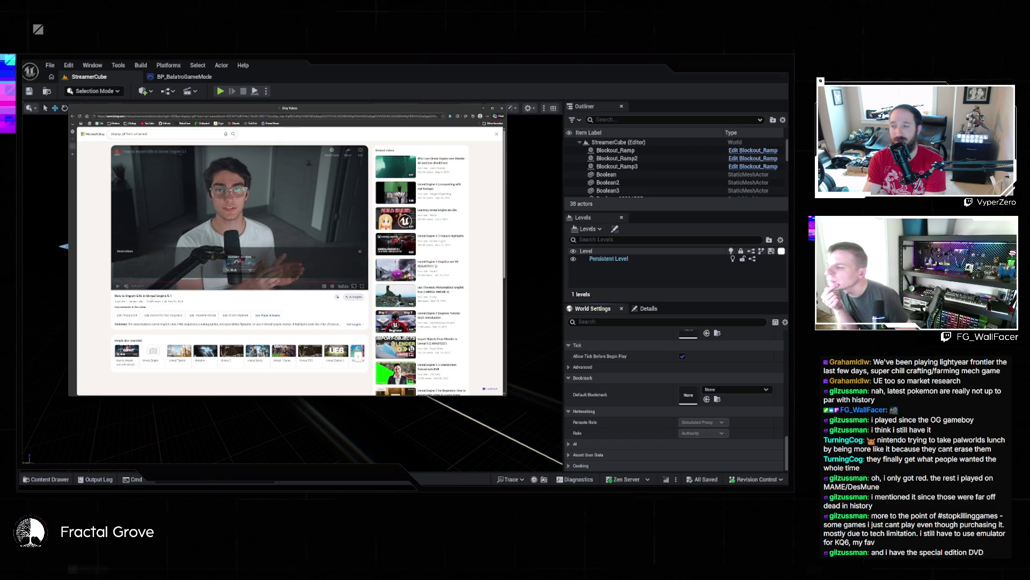
pyautogui.hotkey('alt', 'Tab')
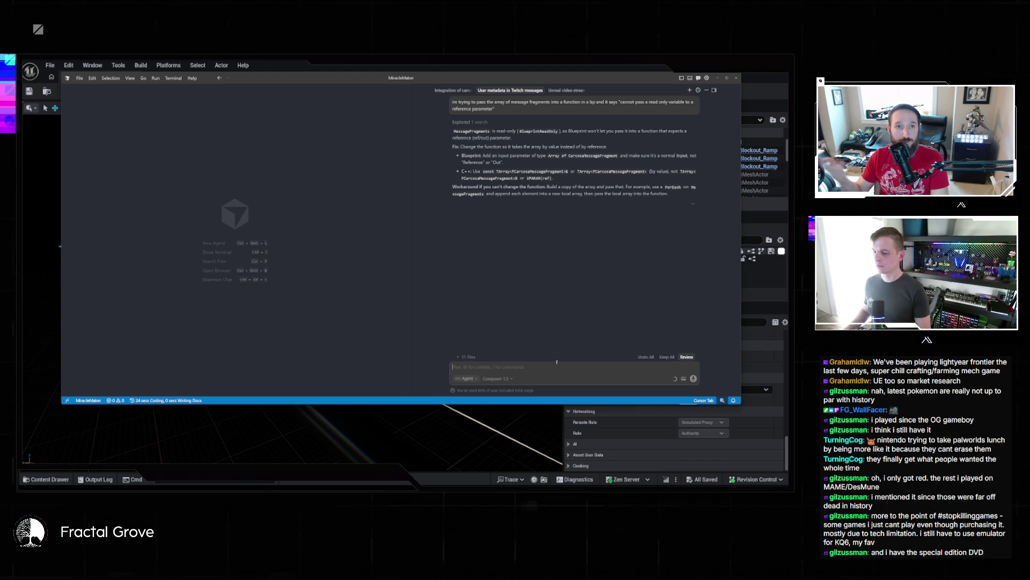
# - Begin the chat message 'the emotes are coming through like' and copy the emote image address from Chrome
pyautogui.write('the emot')
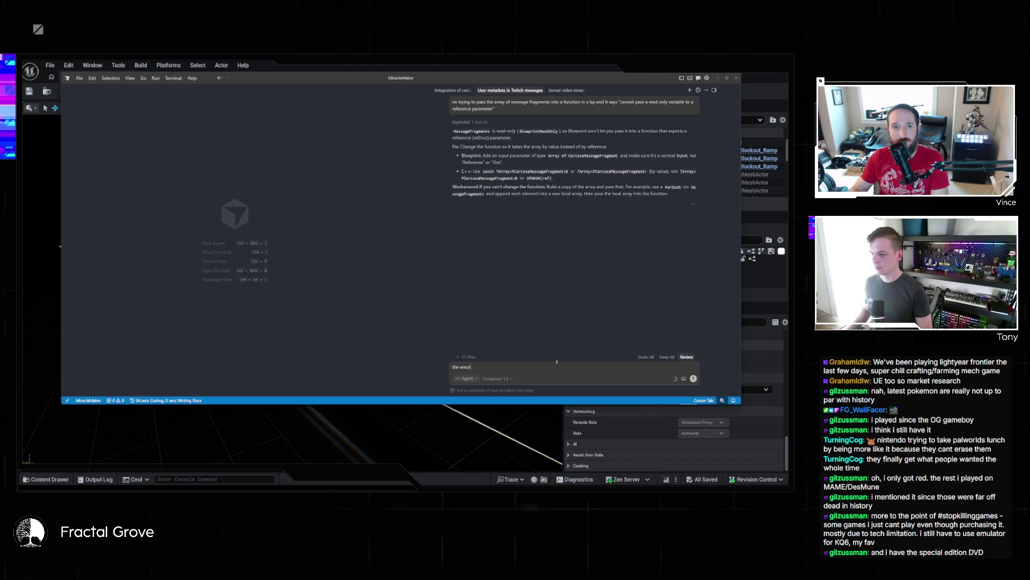
pyautogui.write('es are coming through like')
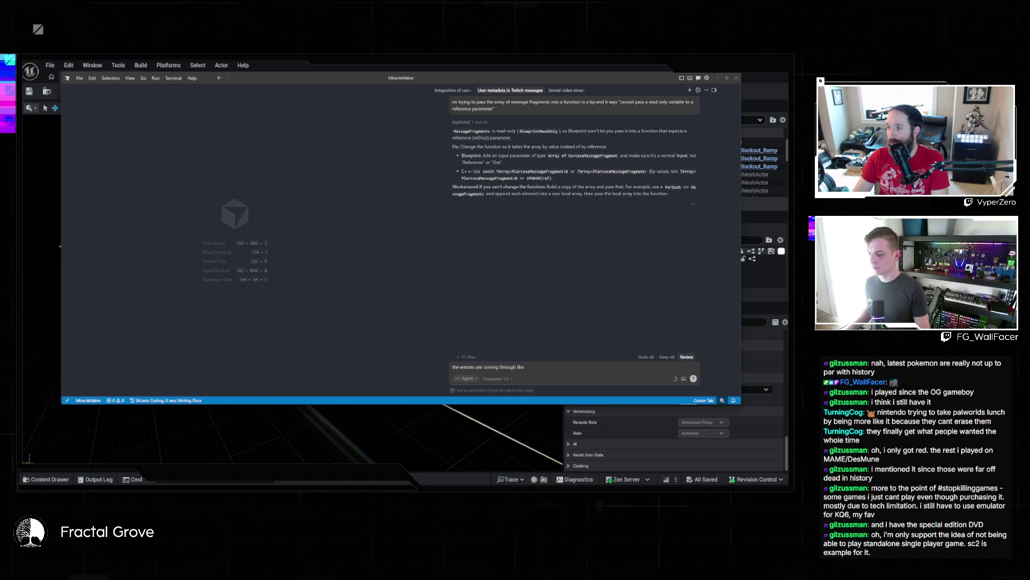
pyautogui.moveTo(260, 475)
pyautogui.click(446, 471)
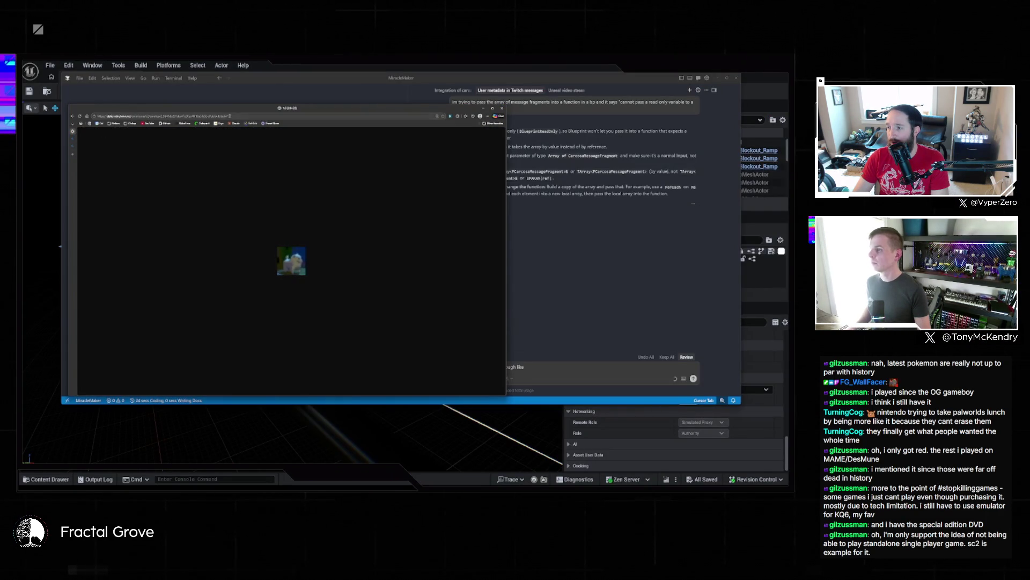
pyautogui.click(244, 116)
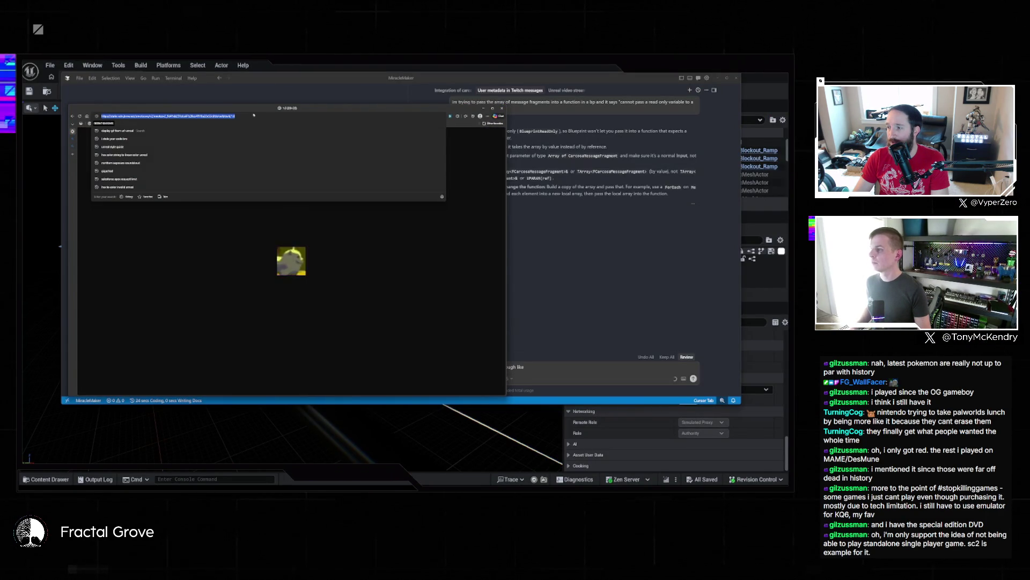
pyautogui.click(446, 473)
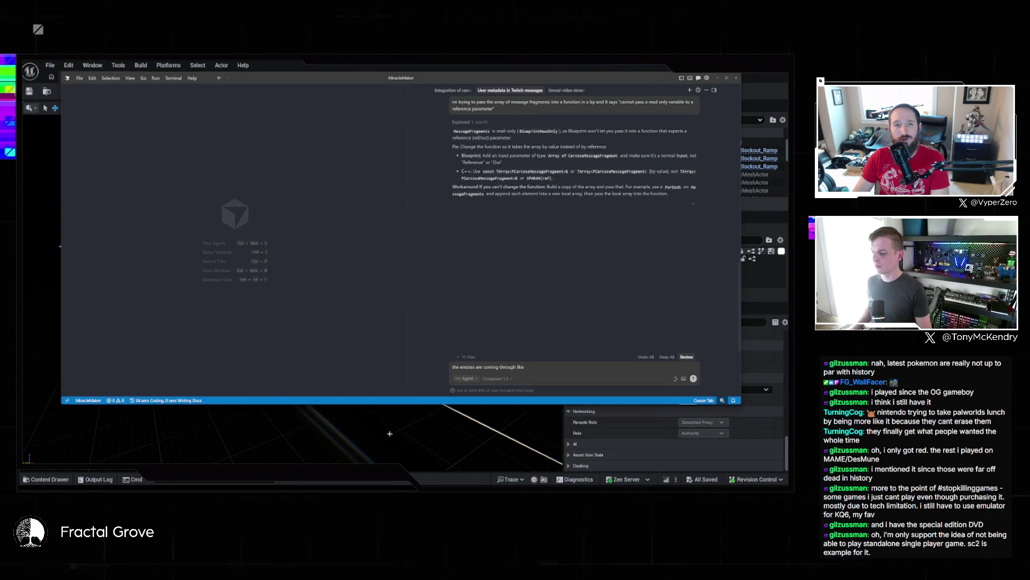
pyautogui.click(445, 462)
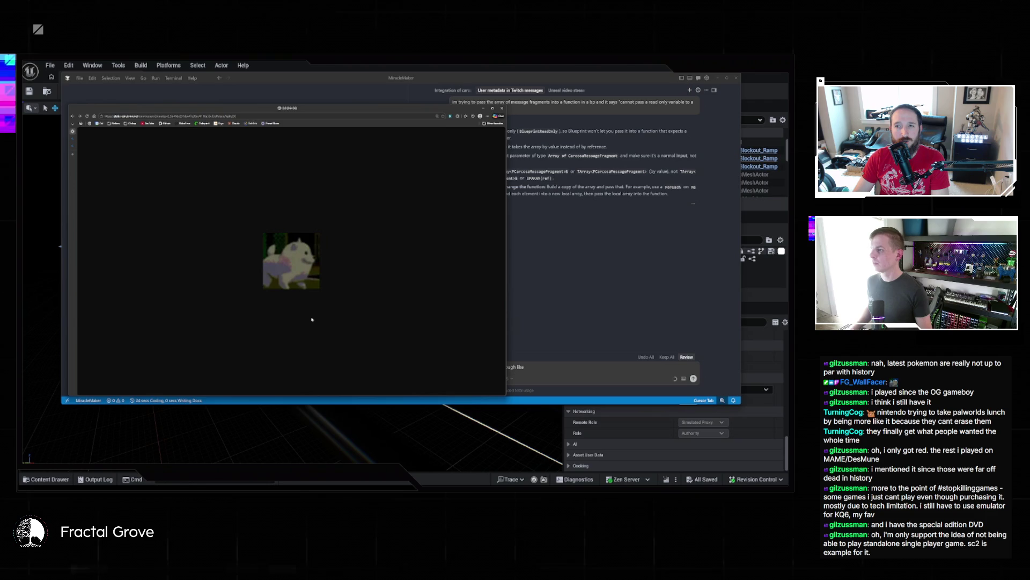
pyautogui.hotkey('ctrl', 'l')
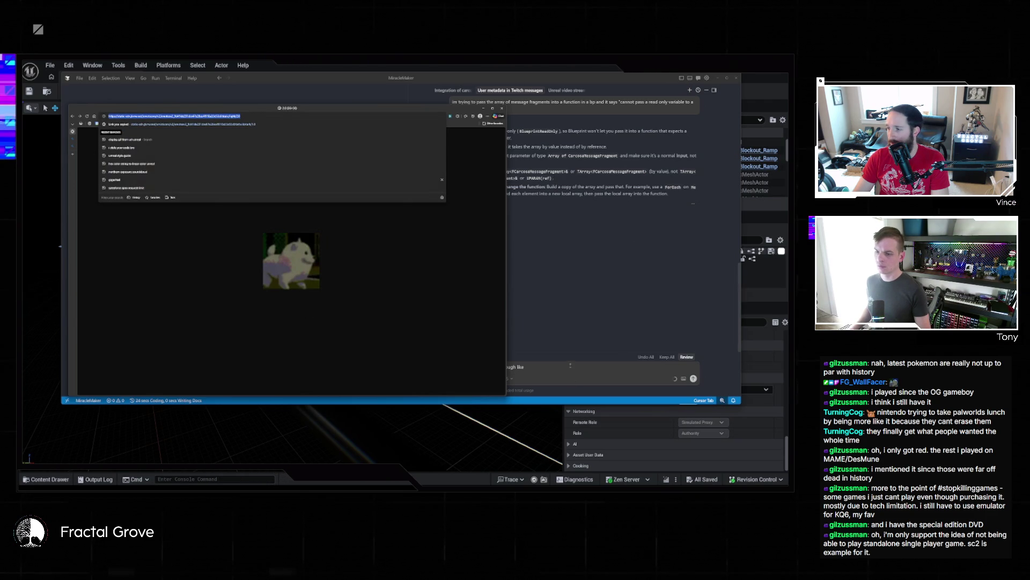
pyautogui.click(571, 367)
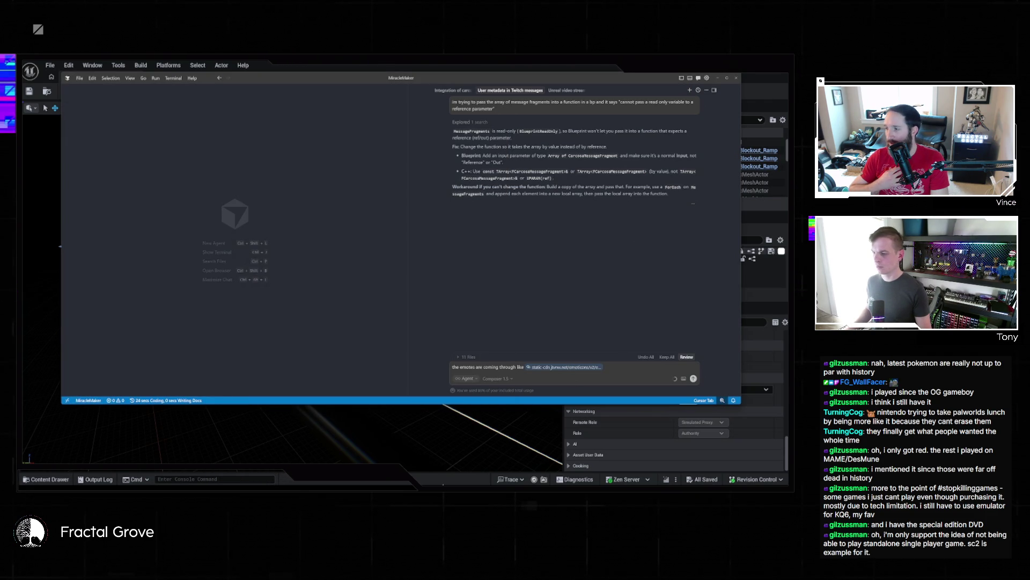
pyautogui.moveTo(403, 489)
pyautogui.click(447, 468)
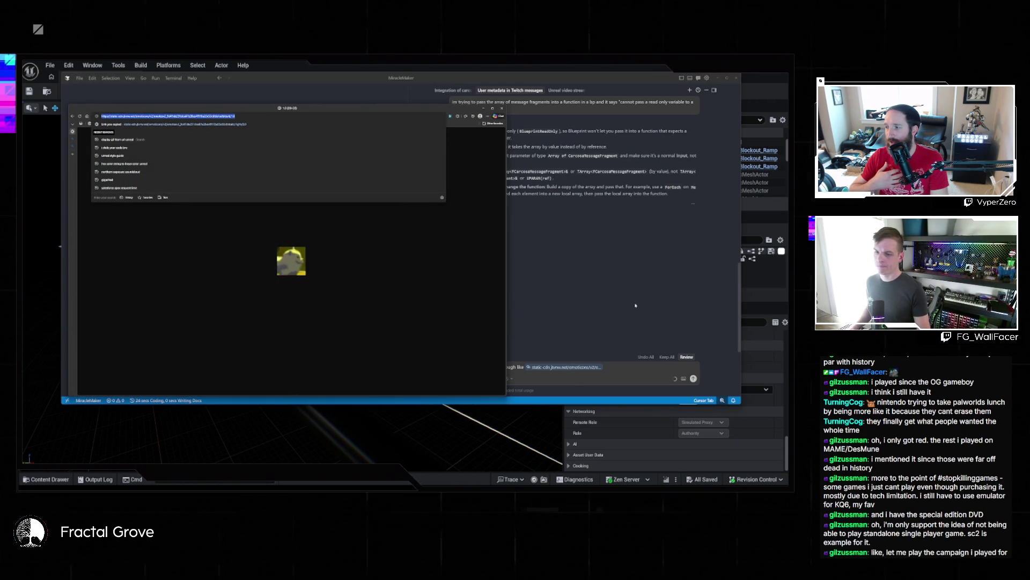
pyautogui.click(627, 365)
# - Add that the animated version is at the pasted link and may require gathering all GIF frames
pyautogui.write('bu')
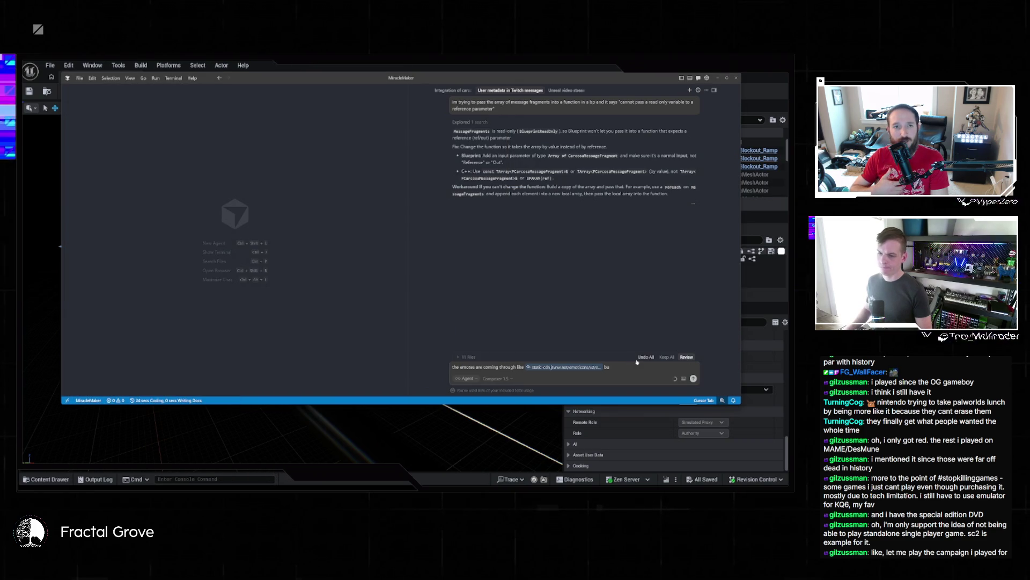
pyautogui.write('t the animated version would')
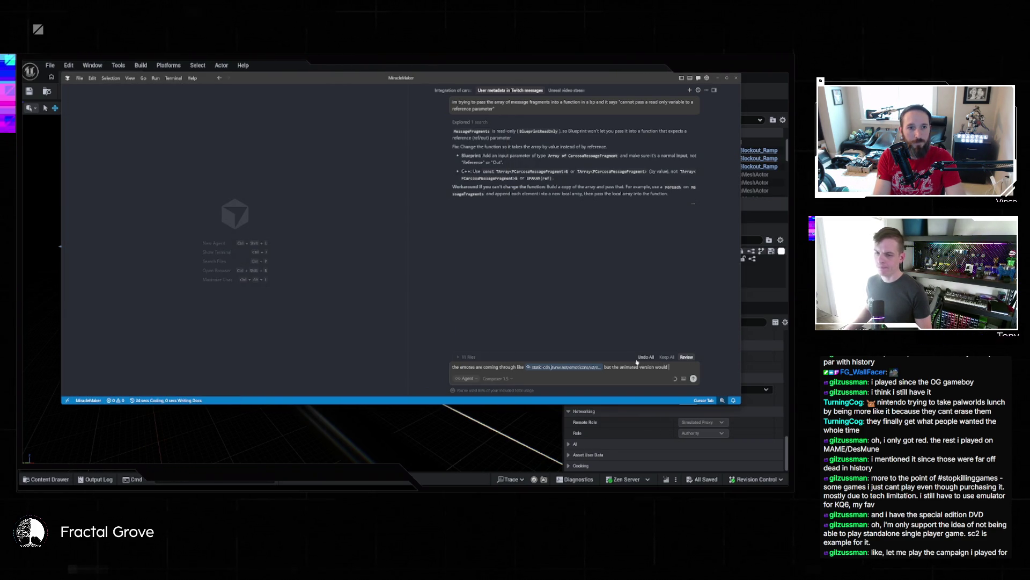
pyautogui.press('BackSpace')
pyautogui.press('BackSpace')
pyautogui.press('BackSpace')
pyautogui.write('is at')
pyautogui.hotkey('ctrl', 'v')
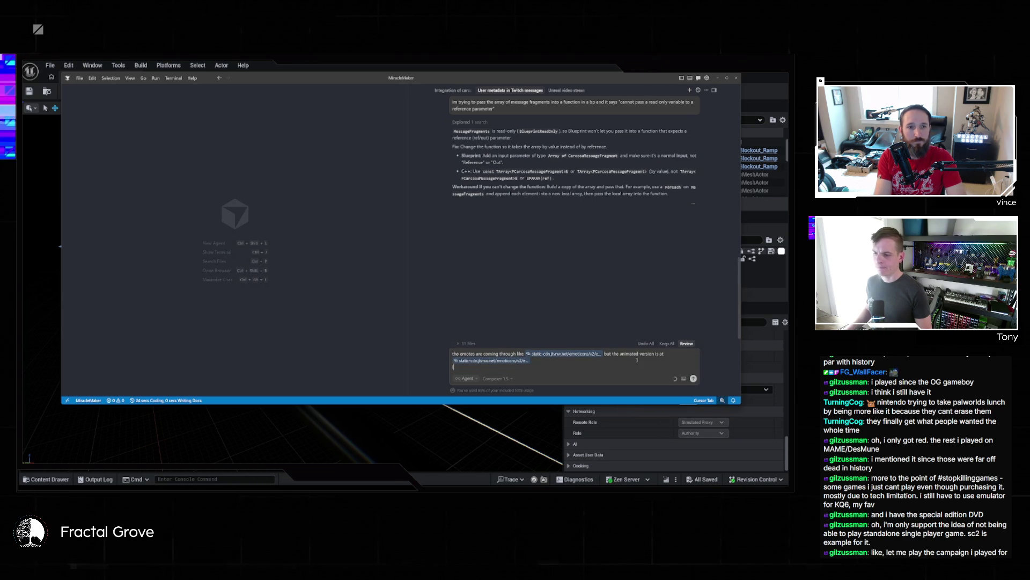
pyautogui.write('e able to use the naima')
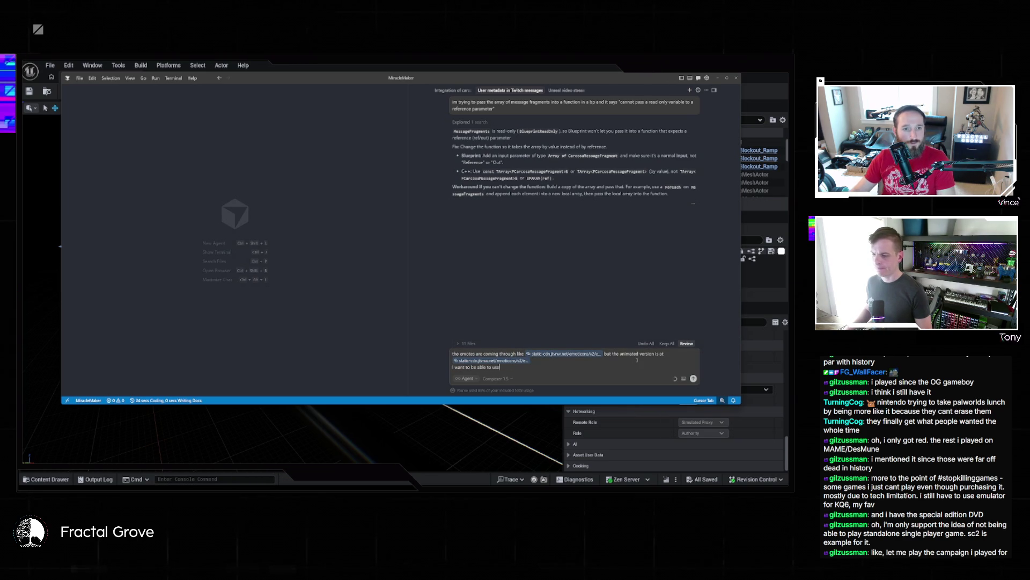
pyautogui.press('BackSpace')
pyautogui.press('BackSpace')
pyautogui.press('BackSpace')
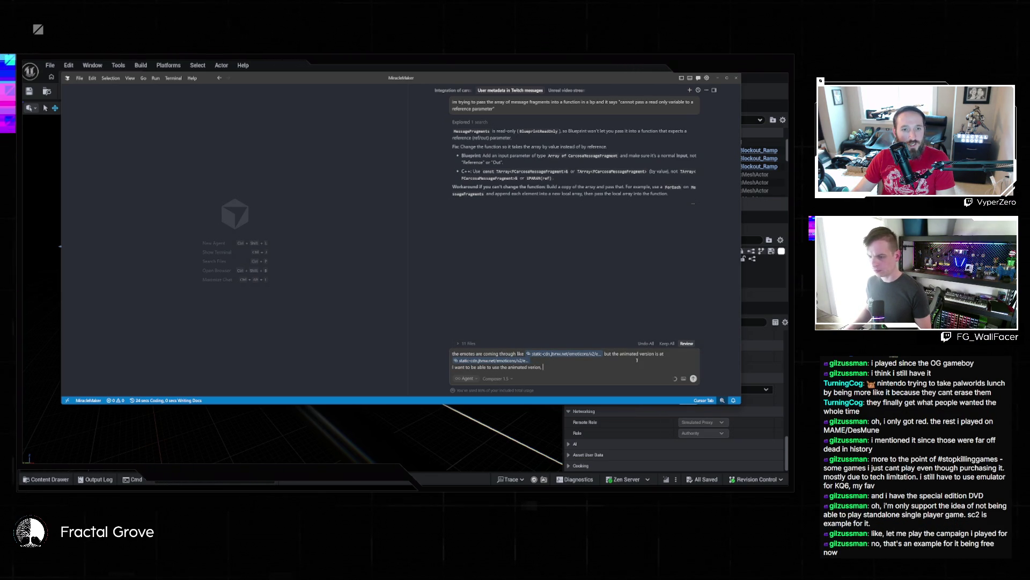
pyautogui.press('BackSpace')
pyautogui.press('BackSpace')
pyautogui.press('BackSpace')
pyautogui.write('n, but i thi')
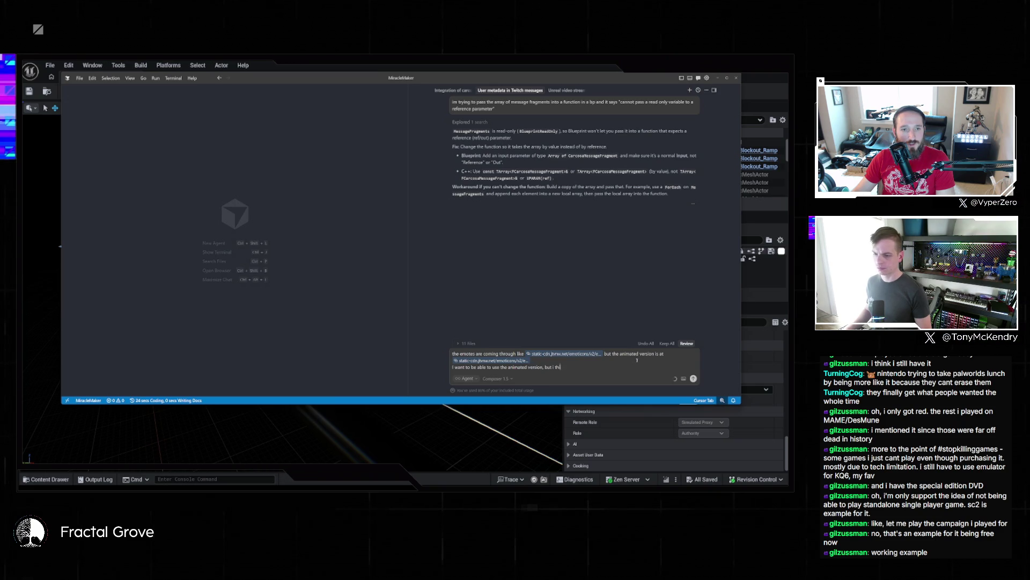
pyautogui.write('nk it might require that we gather all of the frames of the')
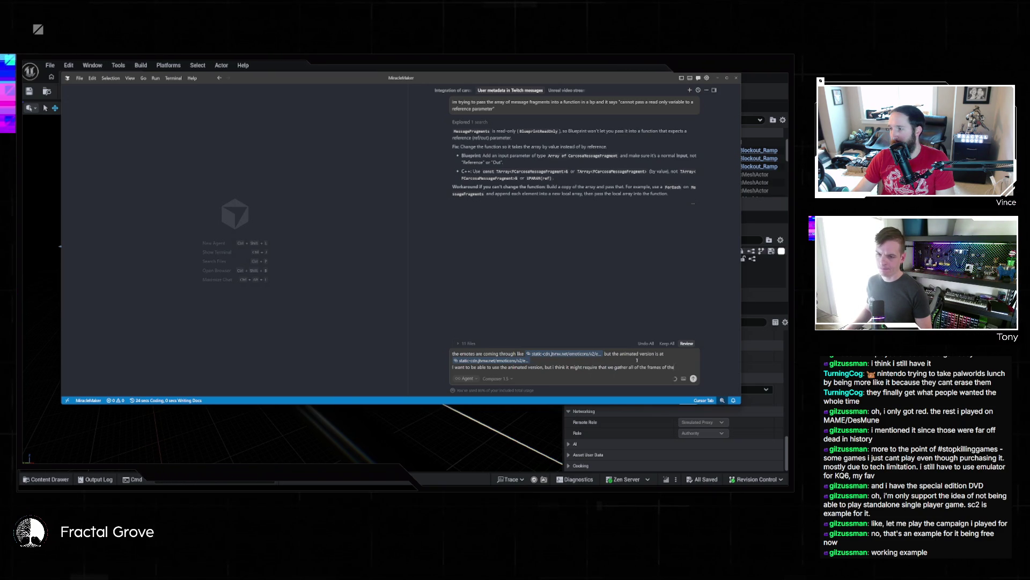
pyautogui.write(' gif and supply those ')
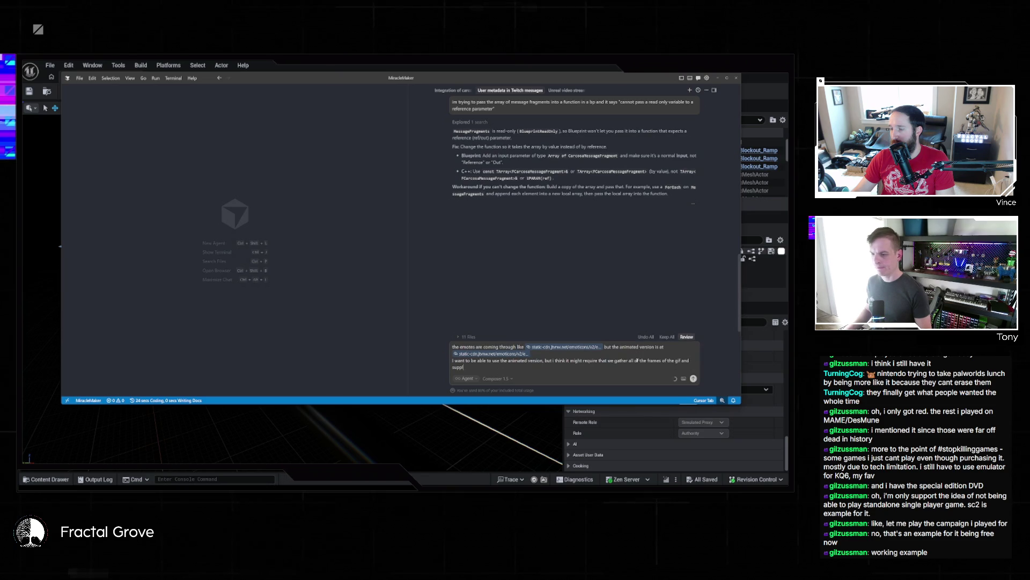
pyautogui.write('- is that possible?')
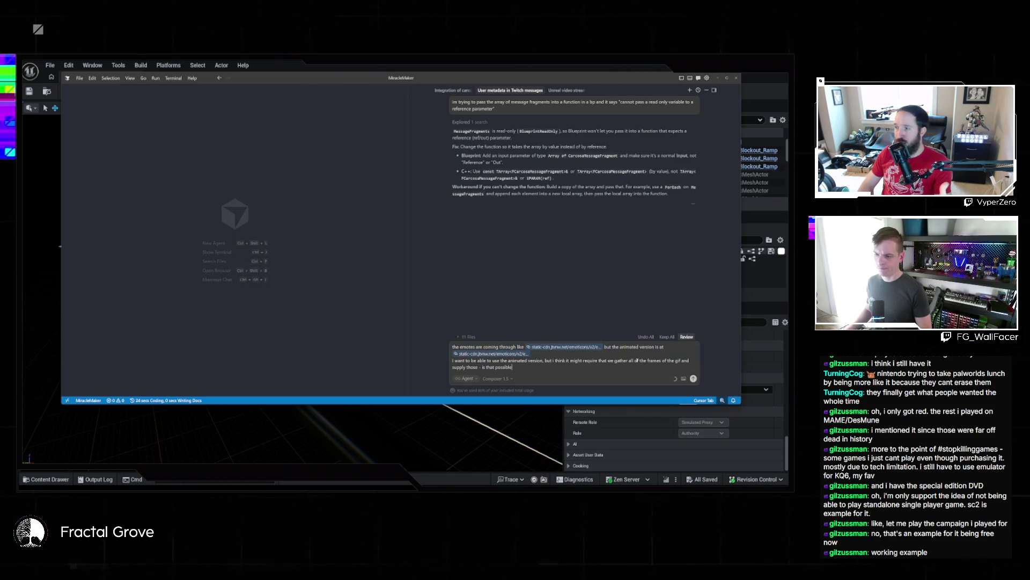
# - Switch the chat to Plan mode and send the animated emote question
pyautogui.click(465, 378)
pyautogui.click(472, 354)
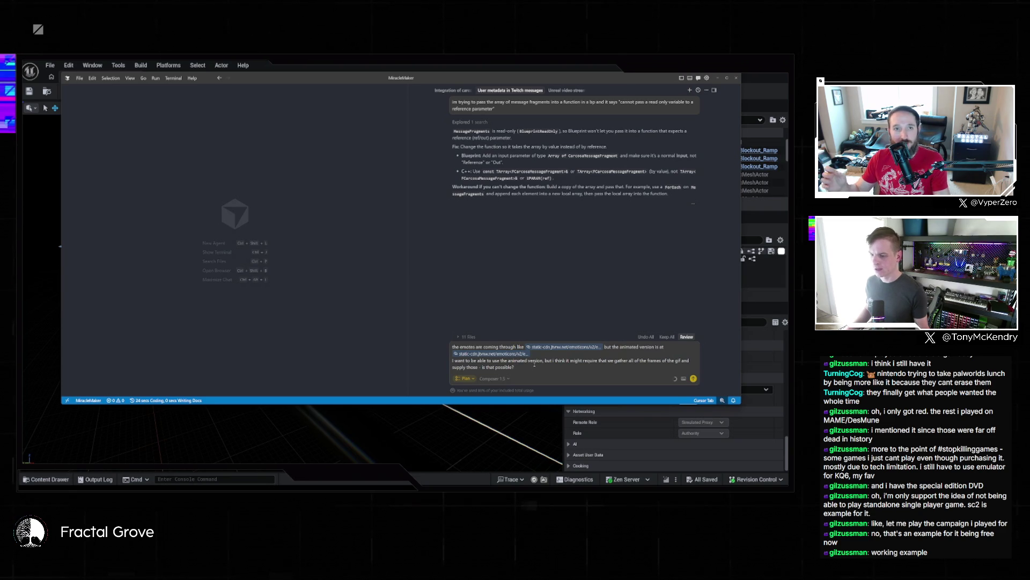
pyautogui.hotkey('shift', 'Return')
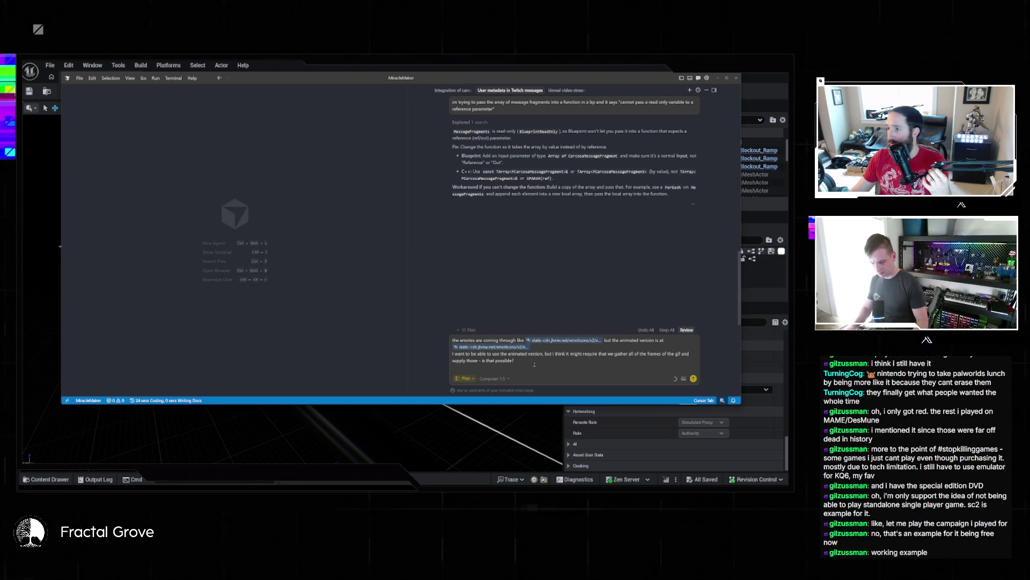
pyautogui.press('Return')
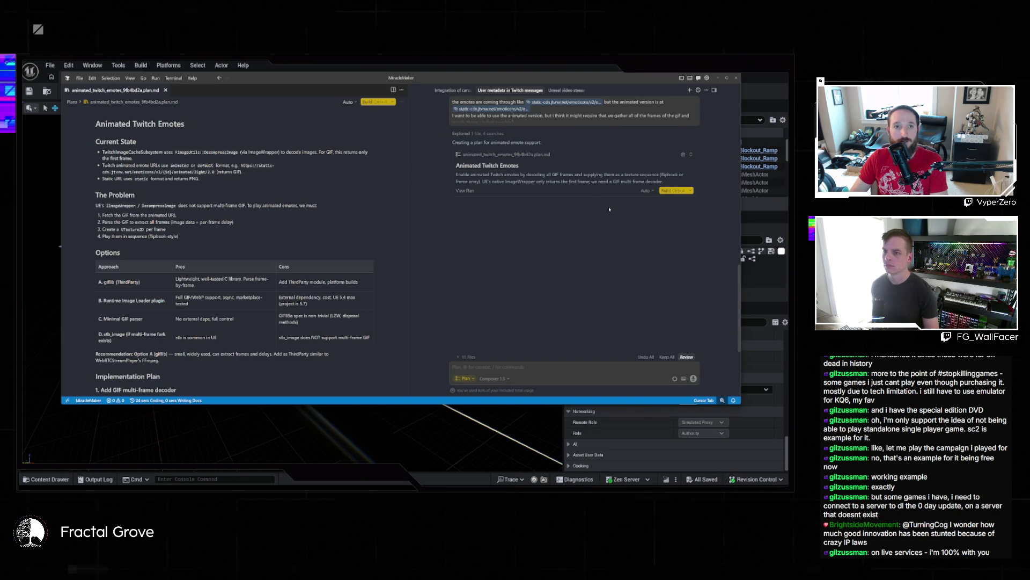
# - Build the generated Animated Twitch Emotes plan that recommends giflib
pyautogui.click(671, 191)
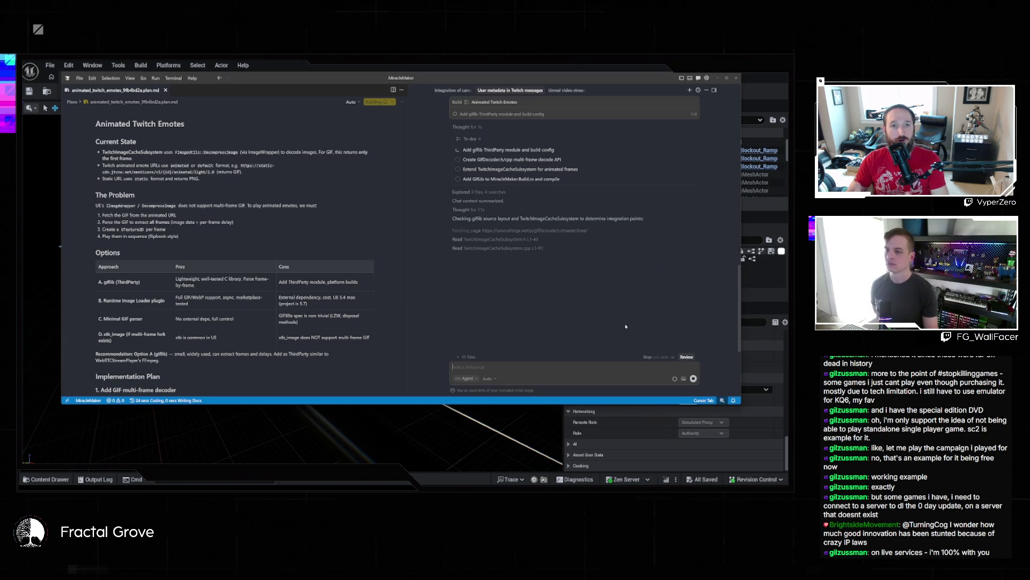
# - Allow the agent to fetch the sourceforge giflib download page
pyautogui.click(682, 240)
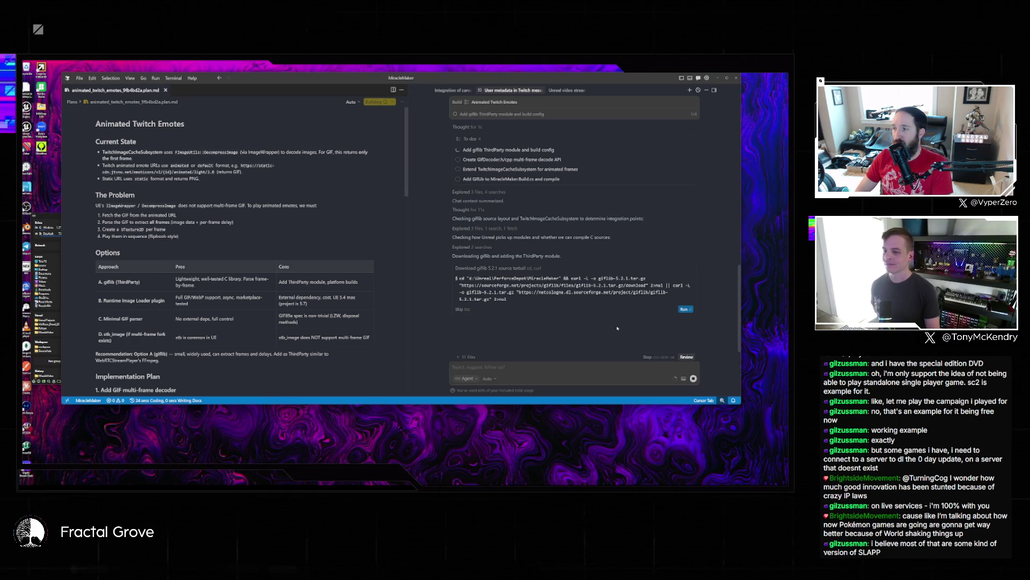
# - Approve the agent's commands to download and extract giflib 5.2.1, then copy its sources and headers into the ThirdParty GifLib folders
pyautogui.click(685, 309)
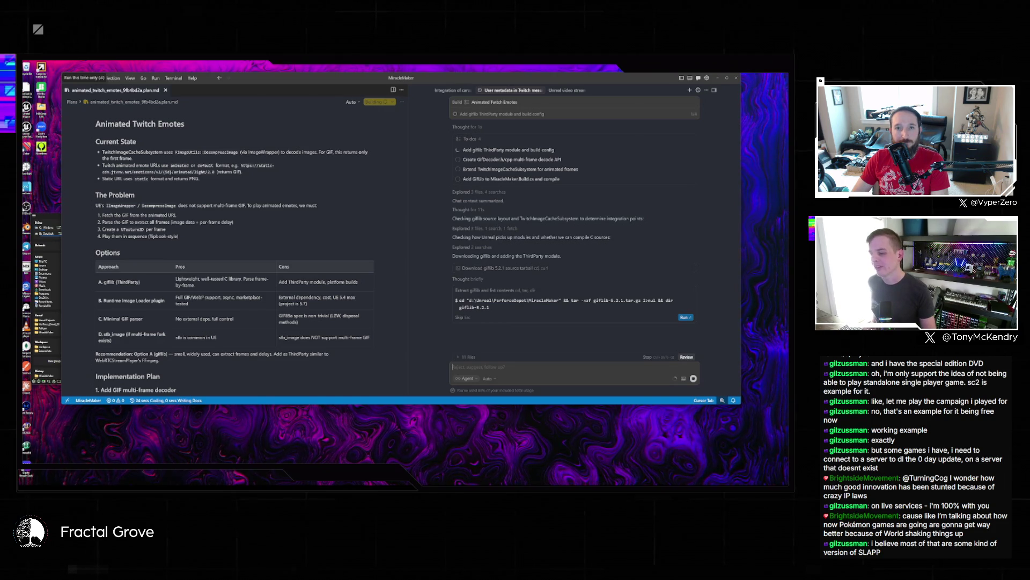
pyautogui.hotkey('ctrl', 'Return')
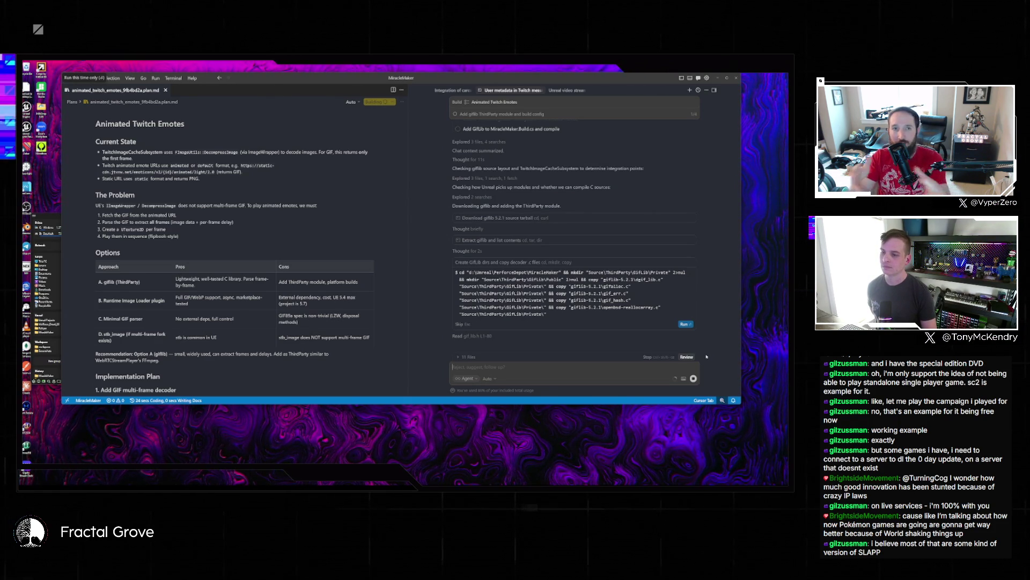
pyautogui.click(685, 325)
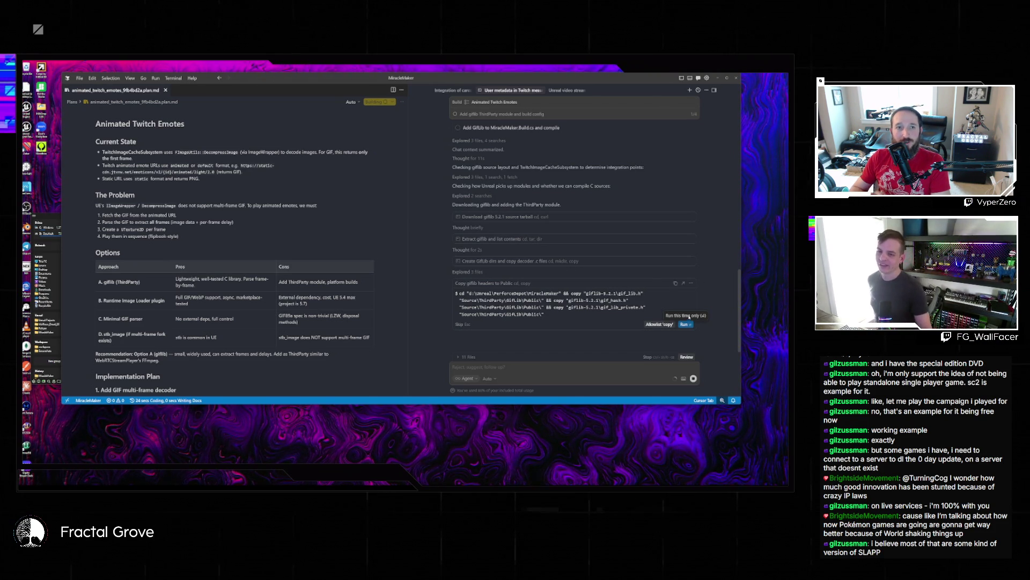
pyautogui.press('Return')
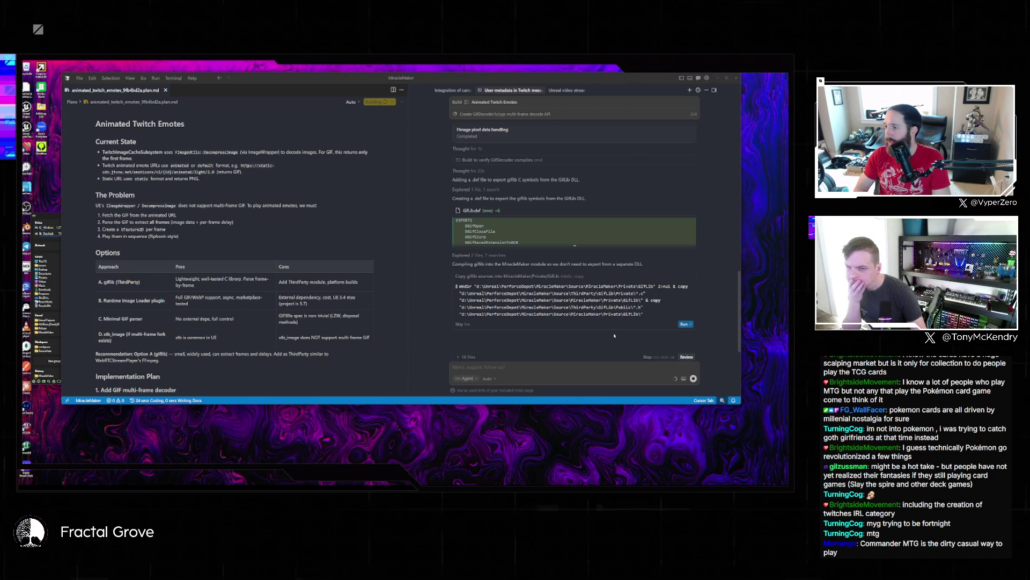
# - Approve copying the giflib sources and let the agent finish all three to-dos
pyautogui.hotkey('ctrl', 'Return')
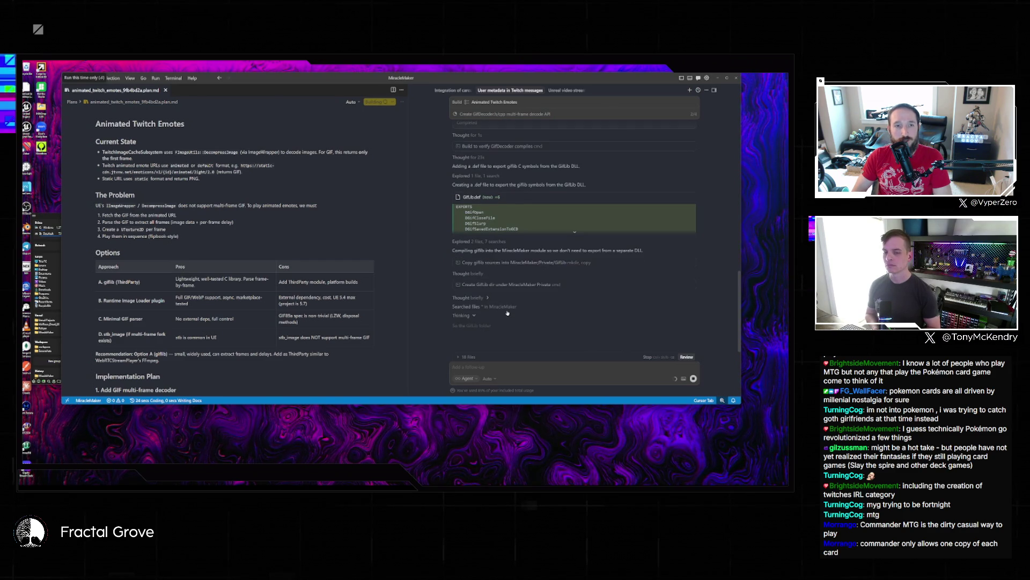
pyautogui.moveTo(507, 312)
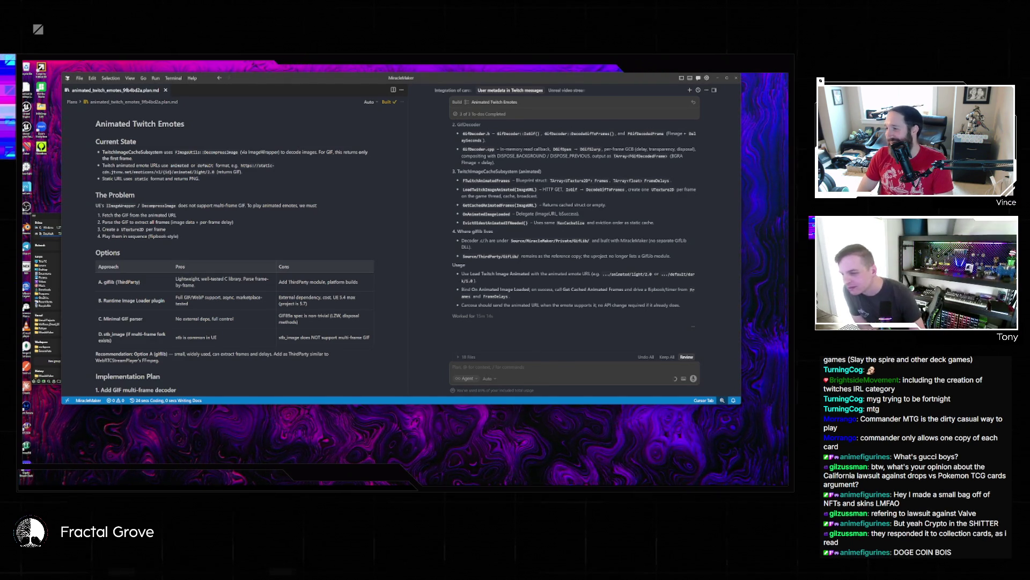
# - Read through the agent's animated-emote summary, then switch to the MiracleMaker folder window
pyautogui.scroll(5, 600, 254)
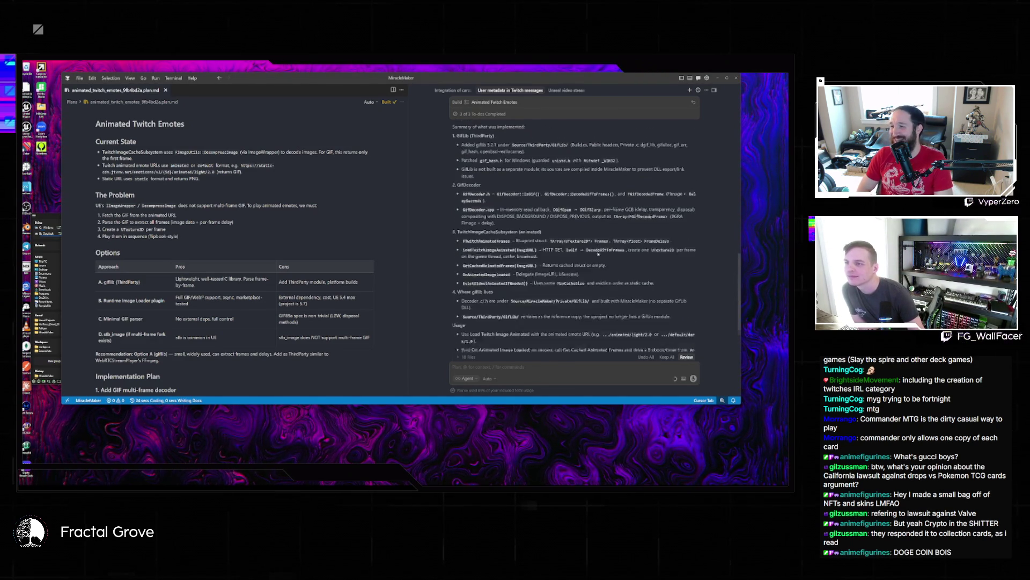
pyautogui.scroll(-5, 600, 254)
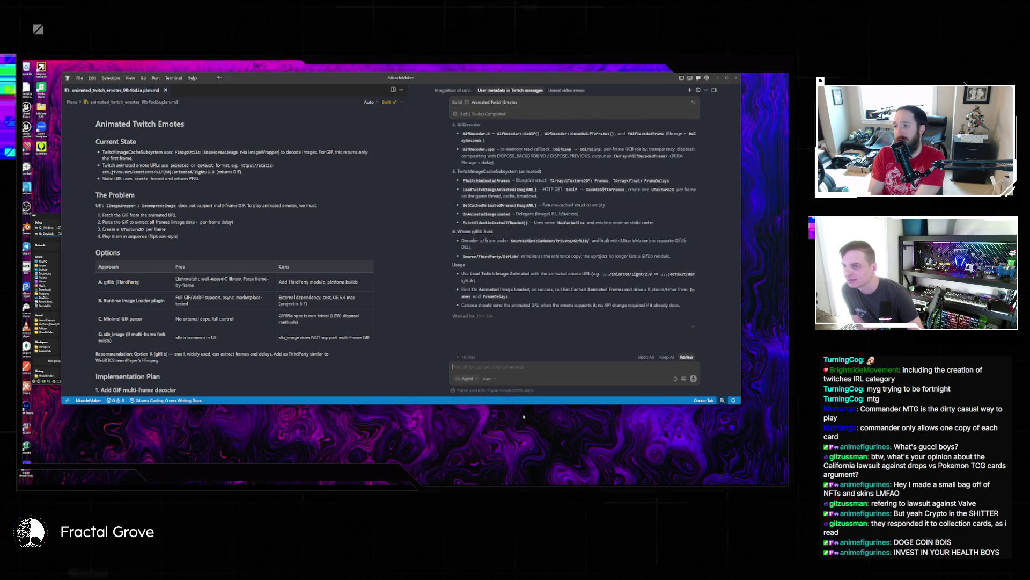
pyautogui.scroll(5, 575, 322)
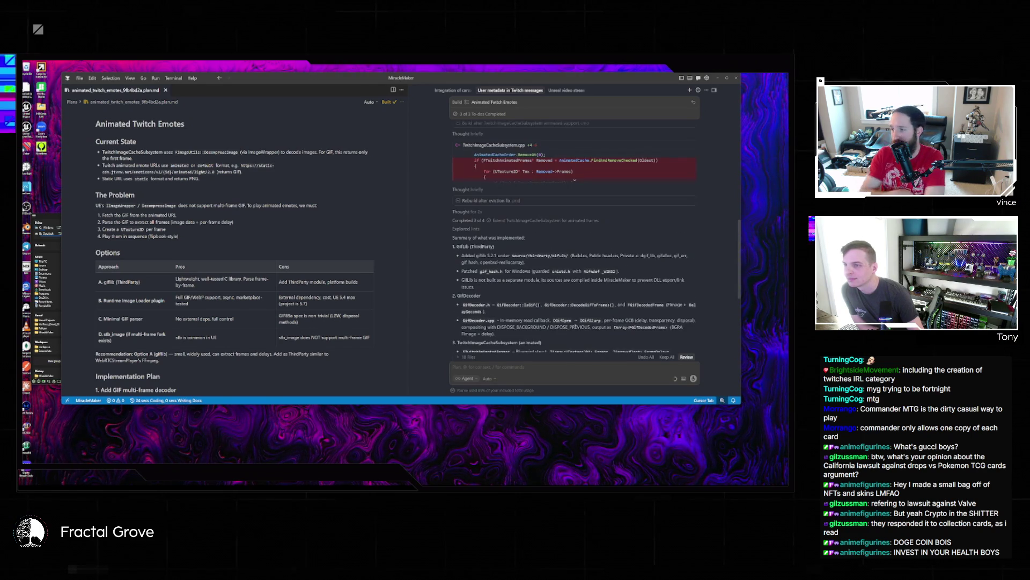
pyautogui.scroll(-5, 568, 349)
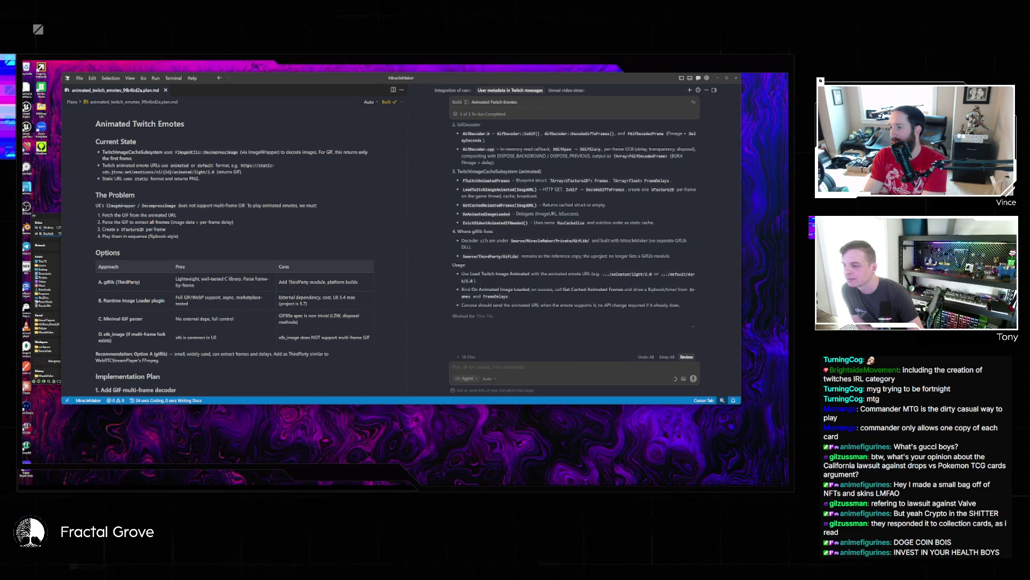
pyautogui.hotkey('alt', 'Tab')
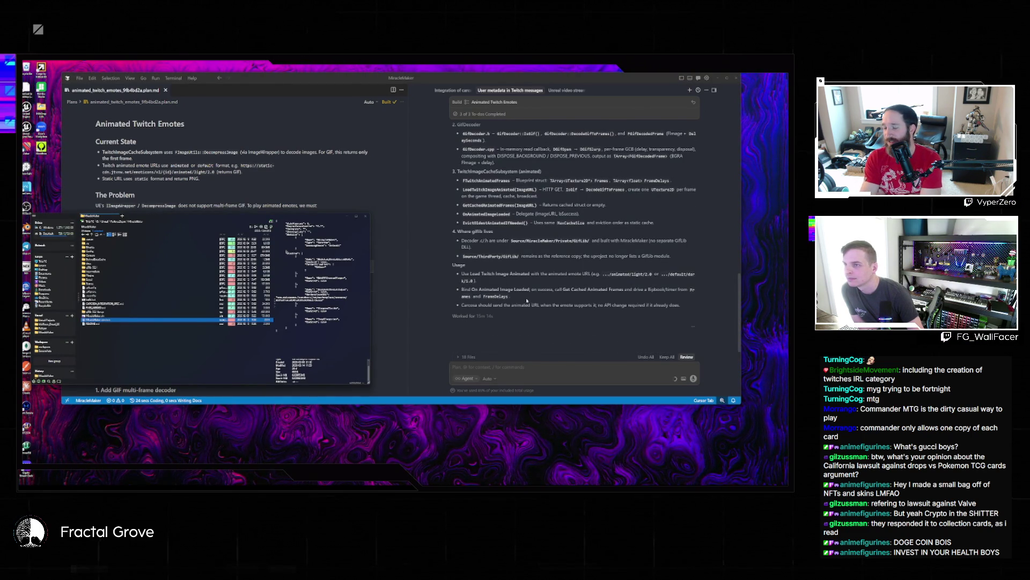
# - Scroll through the MiracleMaker project folder in File Explorer to relaunch the project
pyautogui.scroll(3, 528, 297)
pyautogui.scroll(-3, 528, 297)
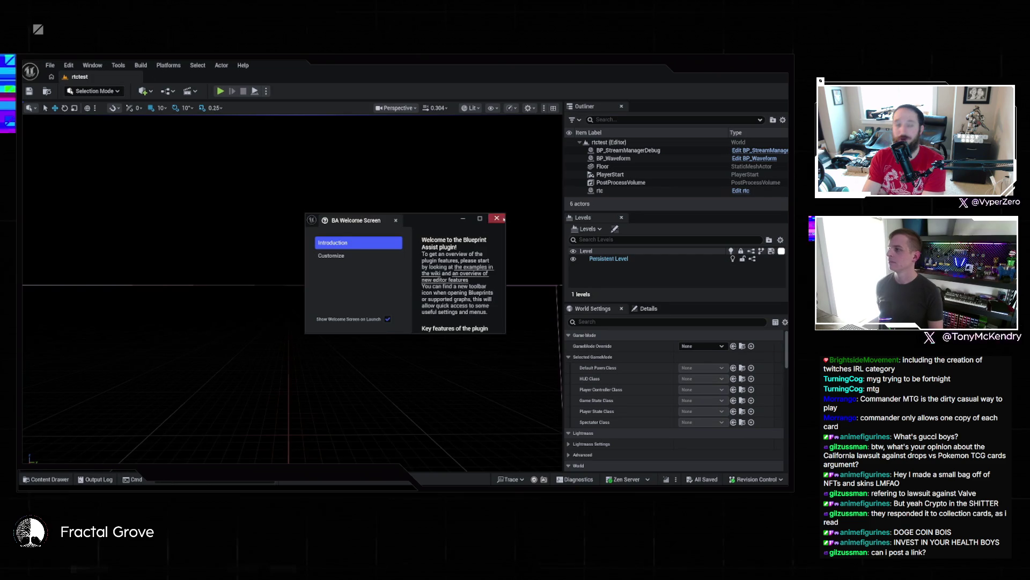
# - Close the Blueprint Assist welcome screen and dismiss the accidentally opened File menu
pyautogui.click(497, 218)
pyautogui.click(50, 65)
pyautogui.moveTo(68, 65)
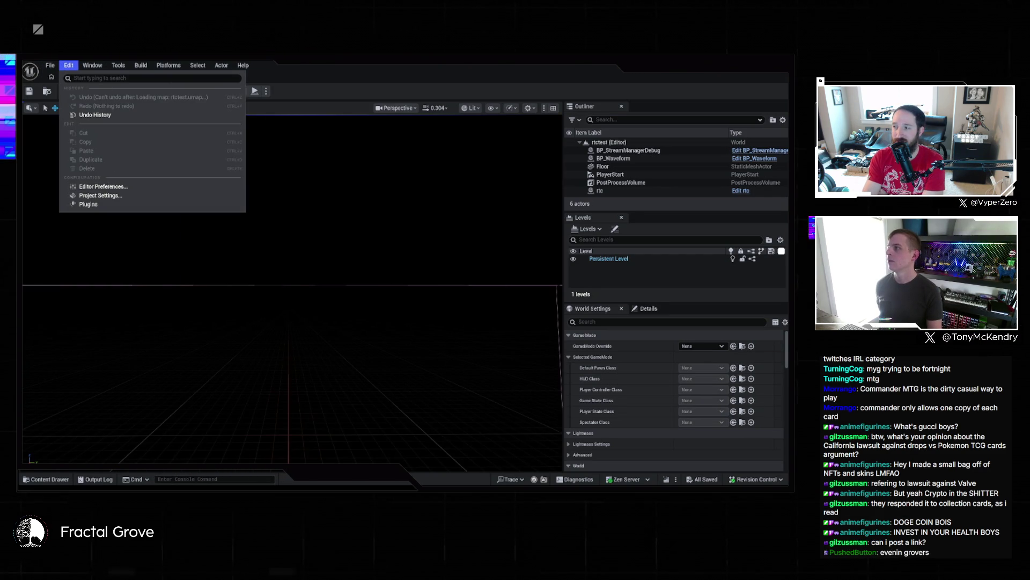
pyautogui.press('Escape')
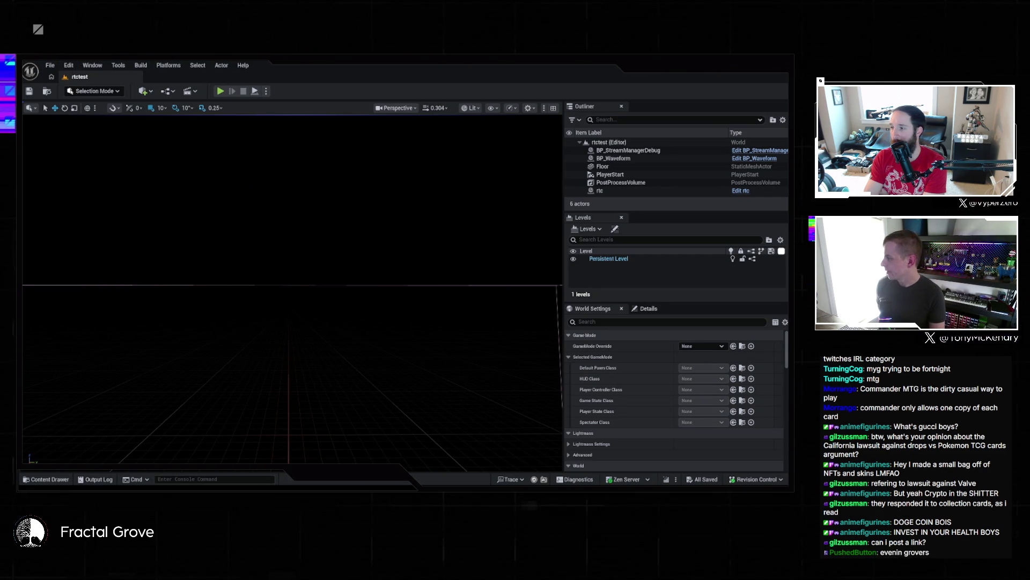
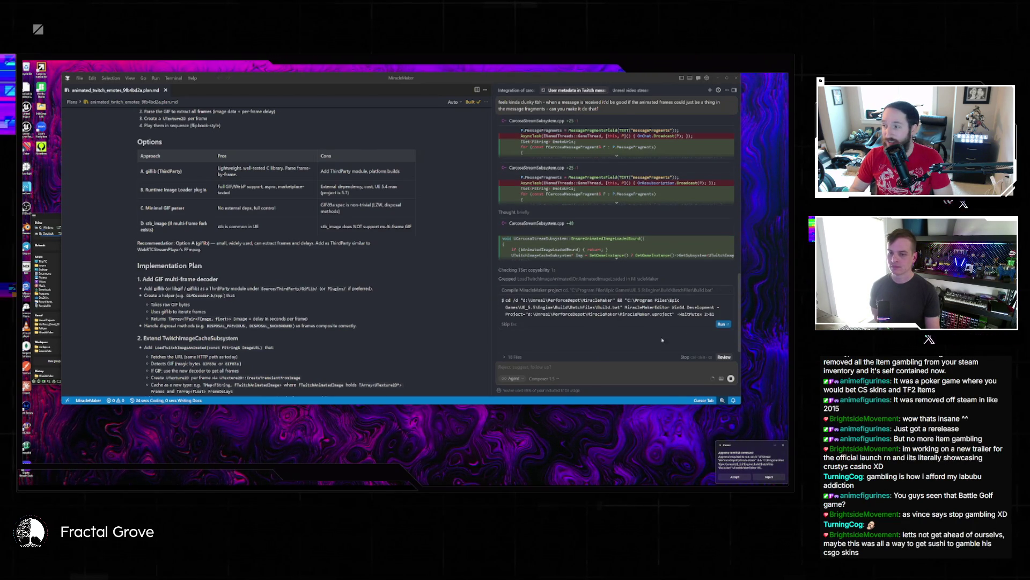
# - Run the agent's proposed project compile command
pyautogui.click(722, 324)
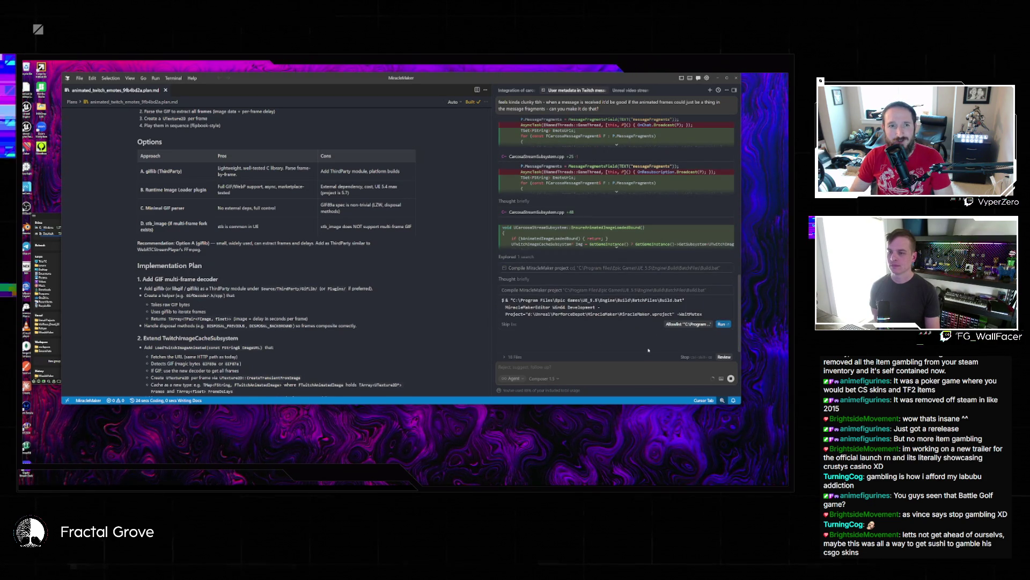
pyautogui.scroll(10, 621, 322)
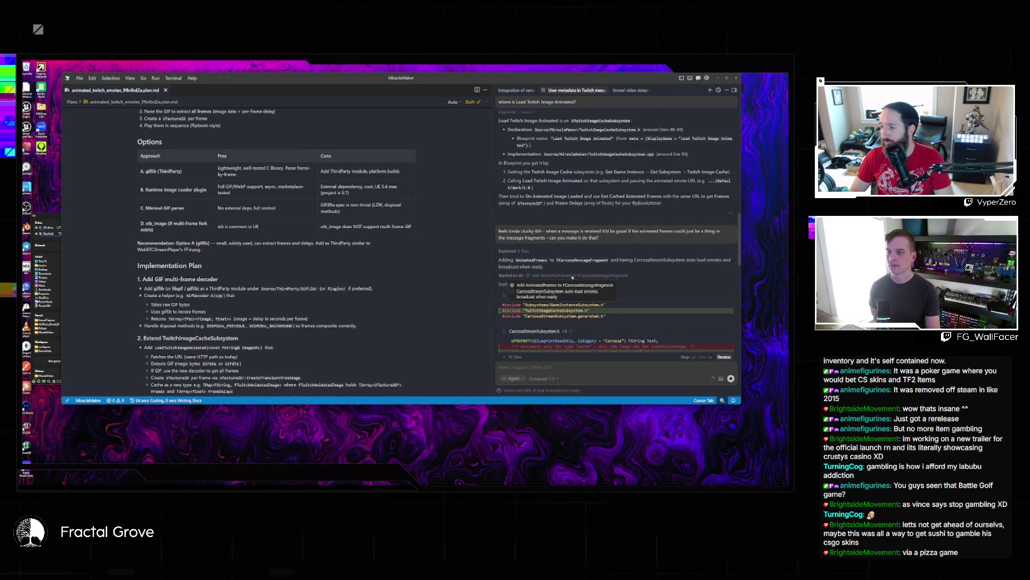
pyautogui.scroll(-2, 569, 279)
pyautogui.scroll(-10, 569, 279)
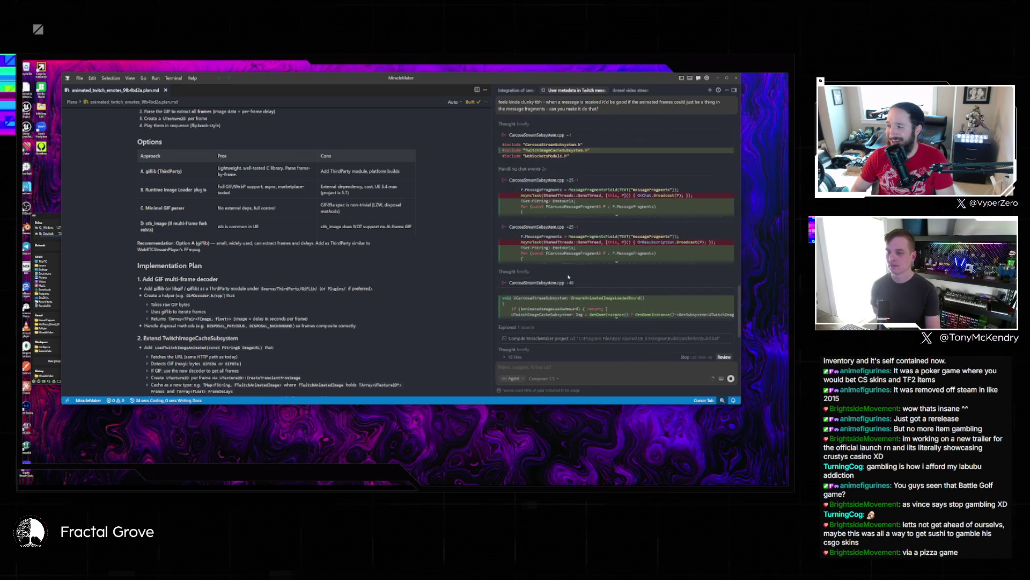
# - Tell the agent to rebuild with the existing .bat file, Unreal on D, without updating the readme
pyautogui.click(603, 365)
pyautogui.write('thi')
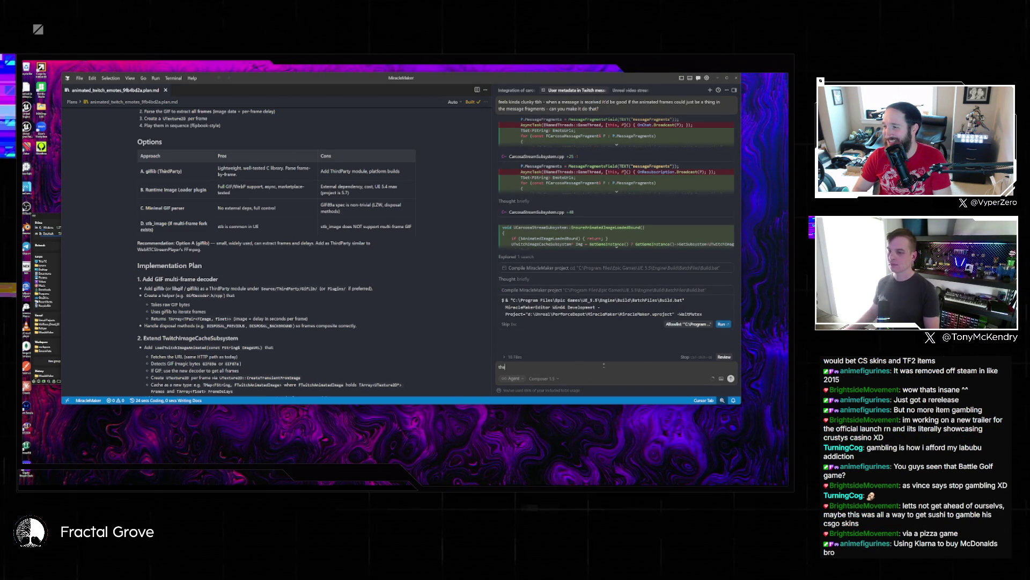
pyautogui.write(' bat file')
pyautogui.write(' for')
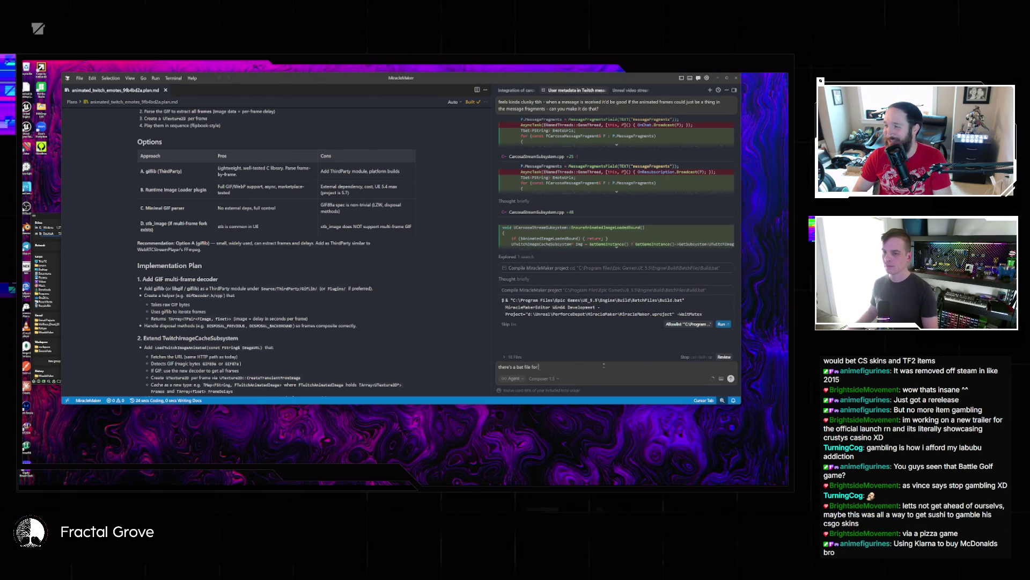
pyautogui.write(' rebuilding - ')
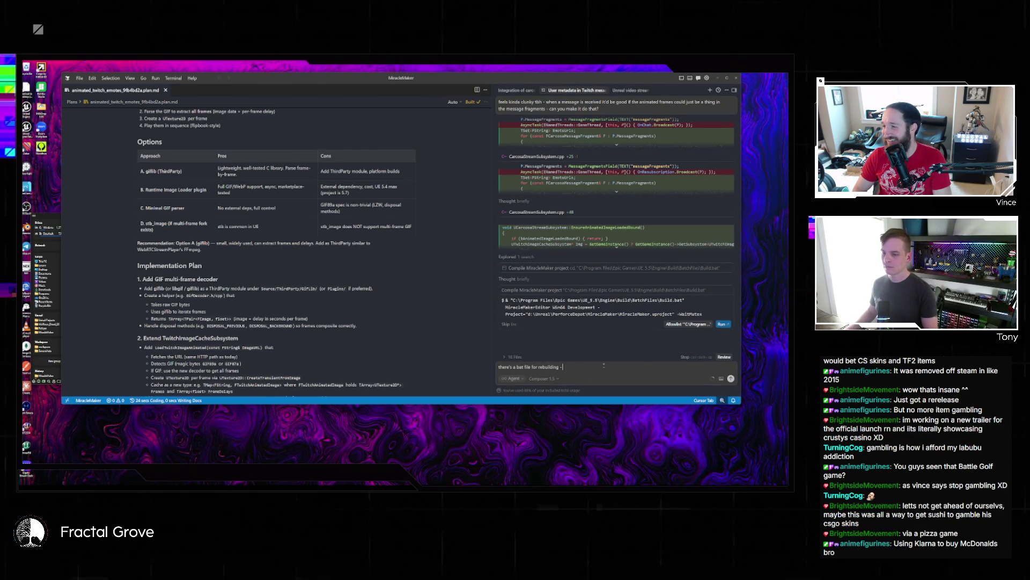
pyautogui.write('unreal is inst')
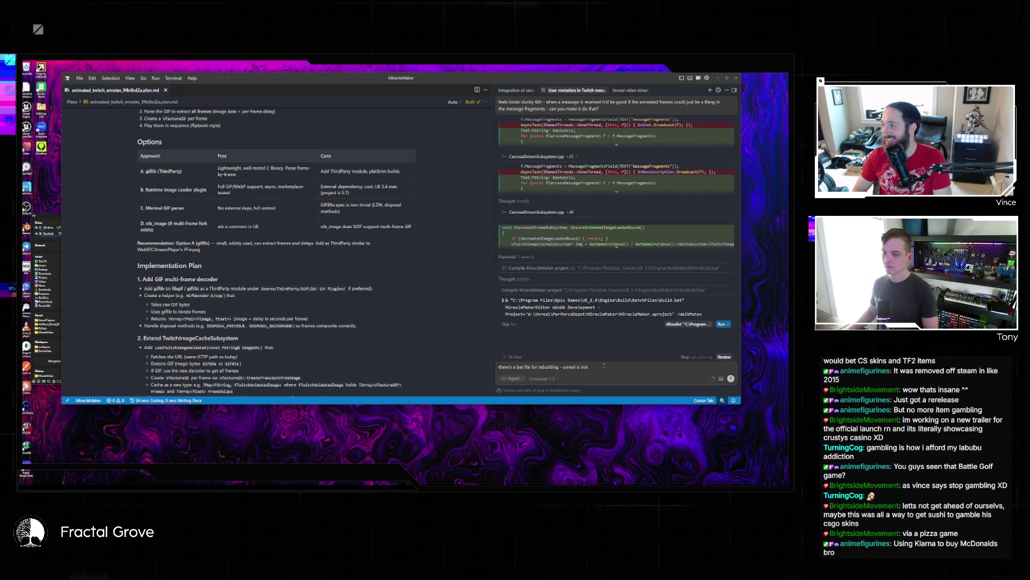
pyautogui.write('alled in D')
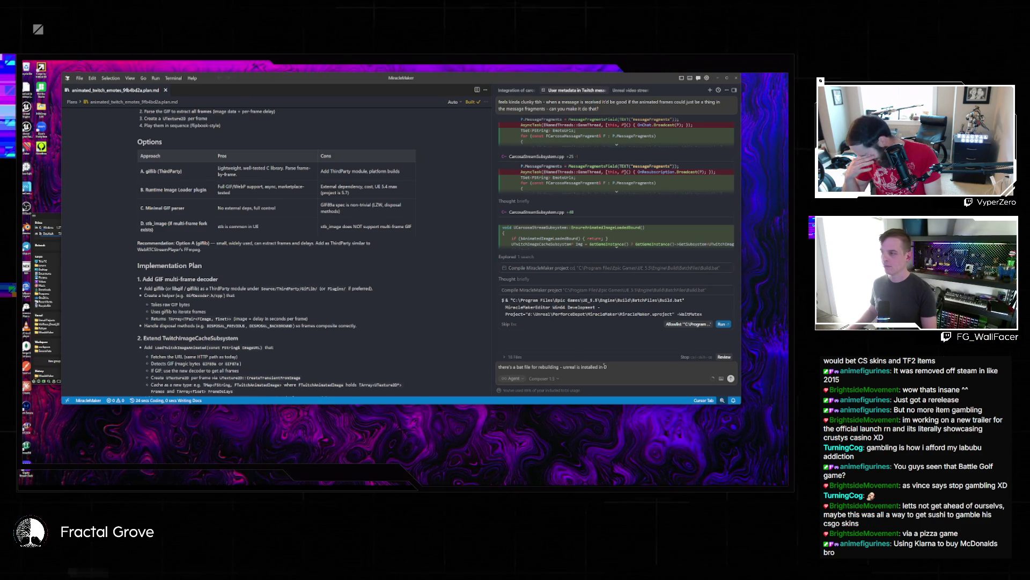
pyautogui.write(' - see readme')
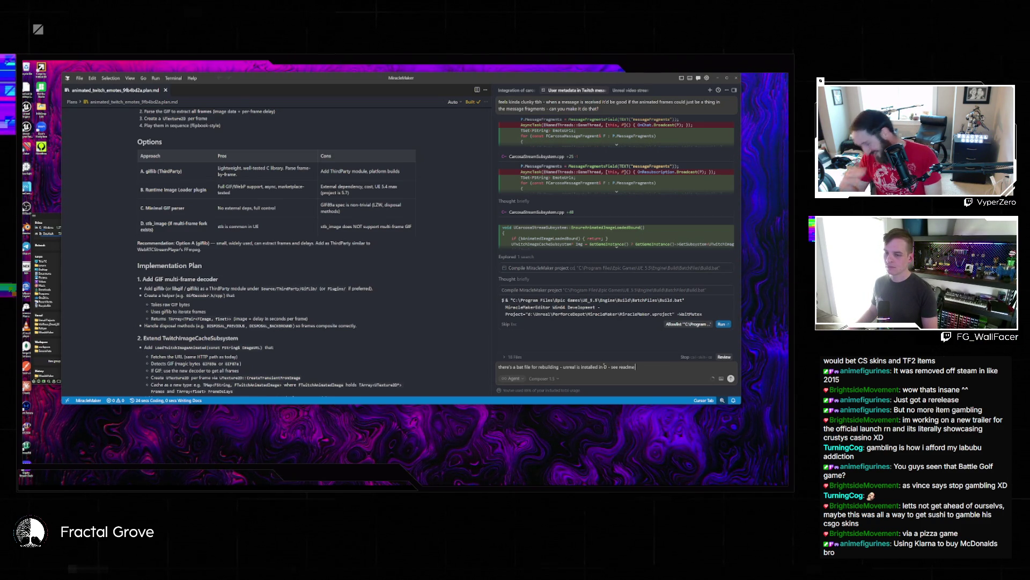
pyautogui.write(' (dont update')
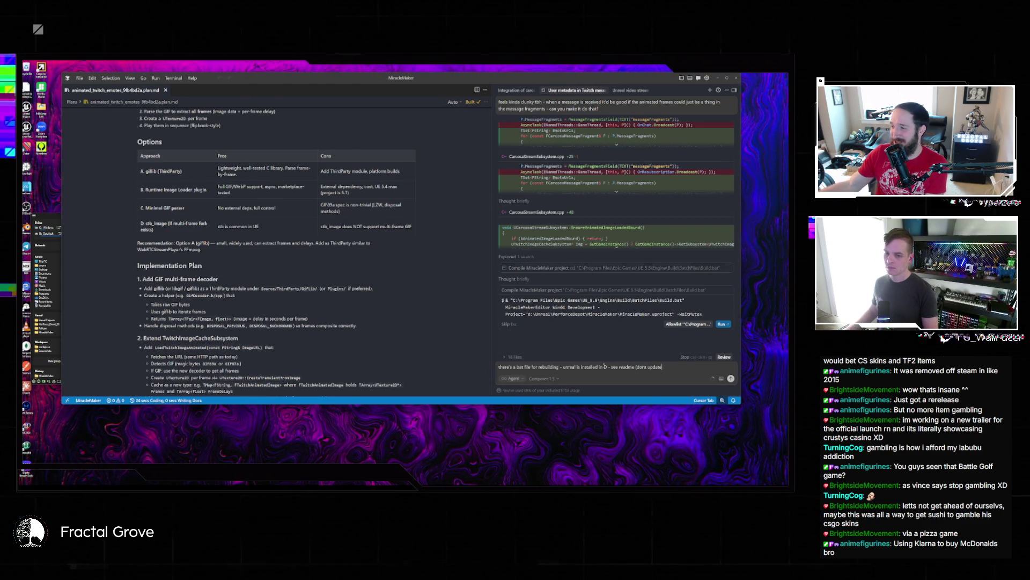
pyautogui.write(' readme)')
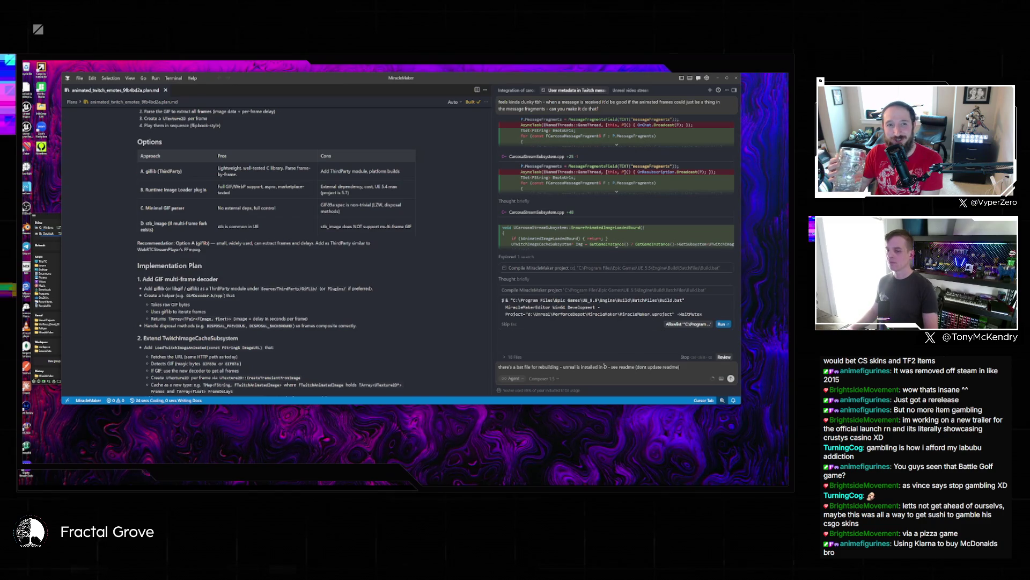
pyautogui.hotkey('shift', 'Return')
pyautogui.press('BackSpace')
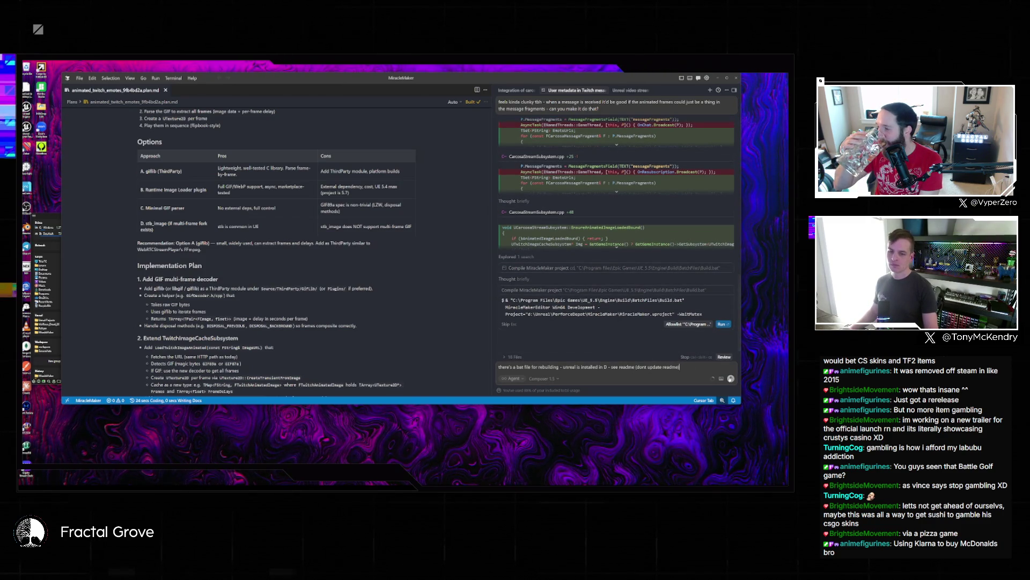
pyautogui.press('Return')
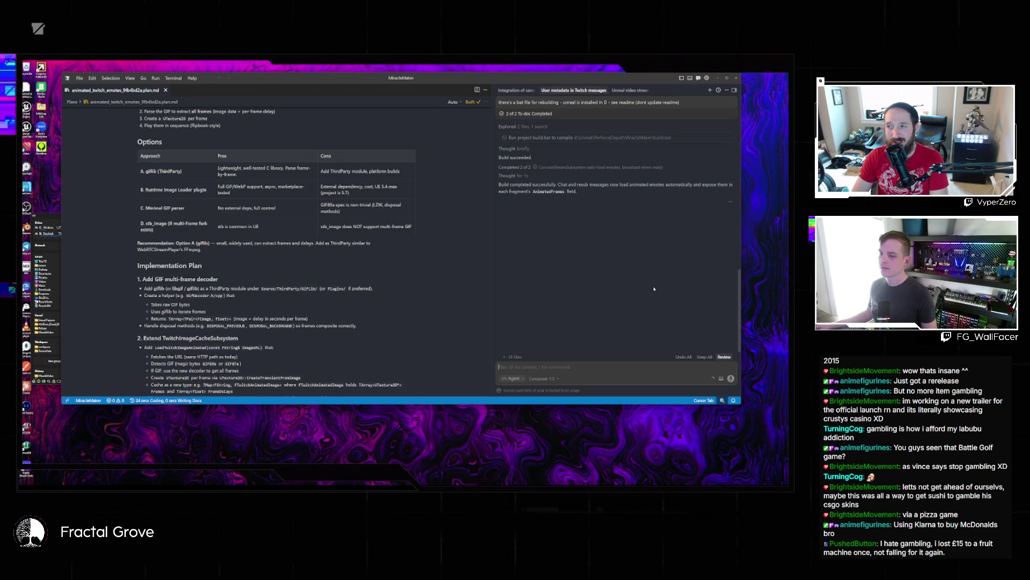
pyautogui.press('super+e')
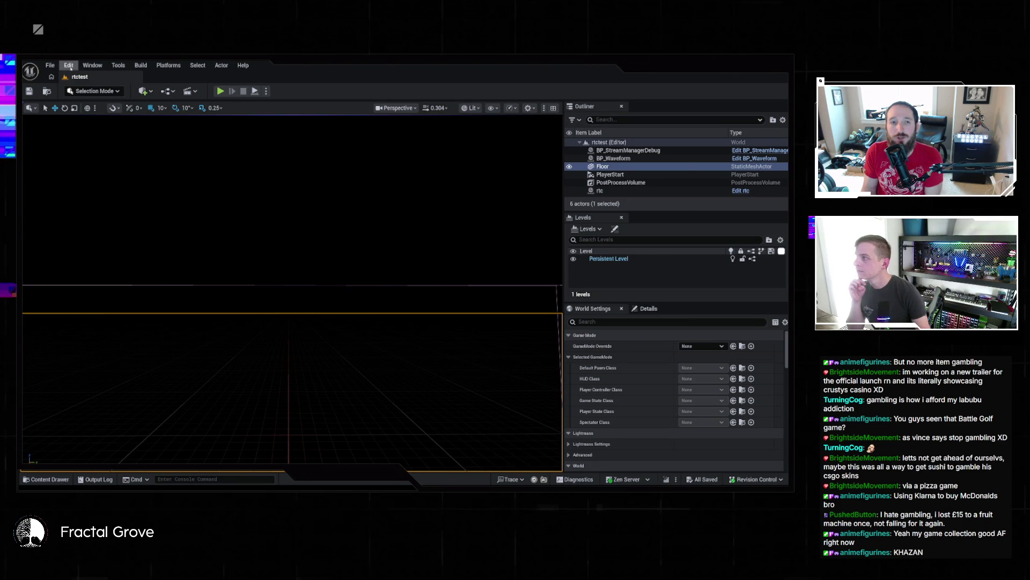
# - Load the StreamerCube level from File > Recent Levels
pyautogui.click(50, 65)
pyautogui.moveTo(78, 123)
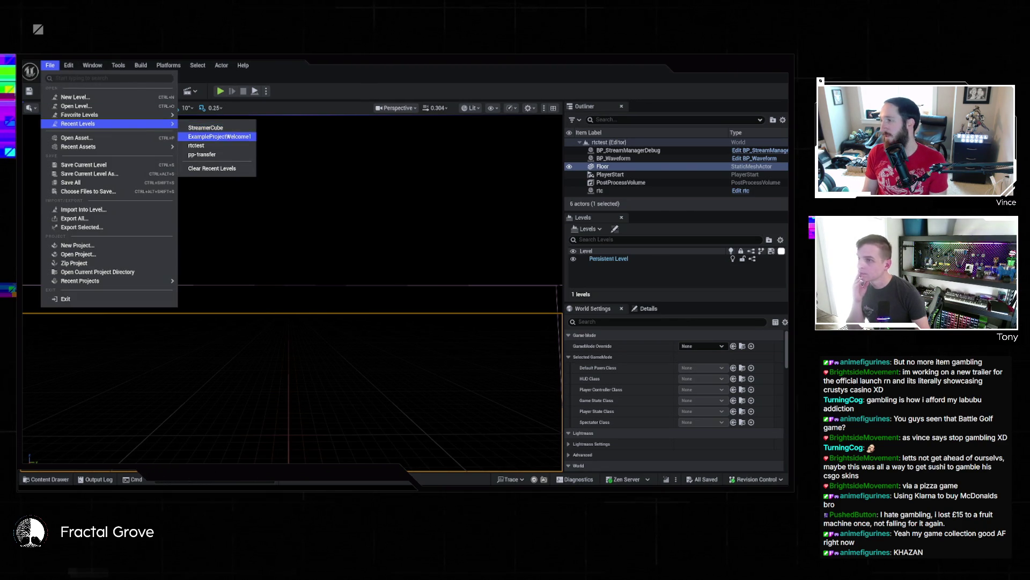
pyautogui.click(258, 128)
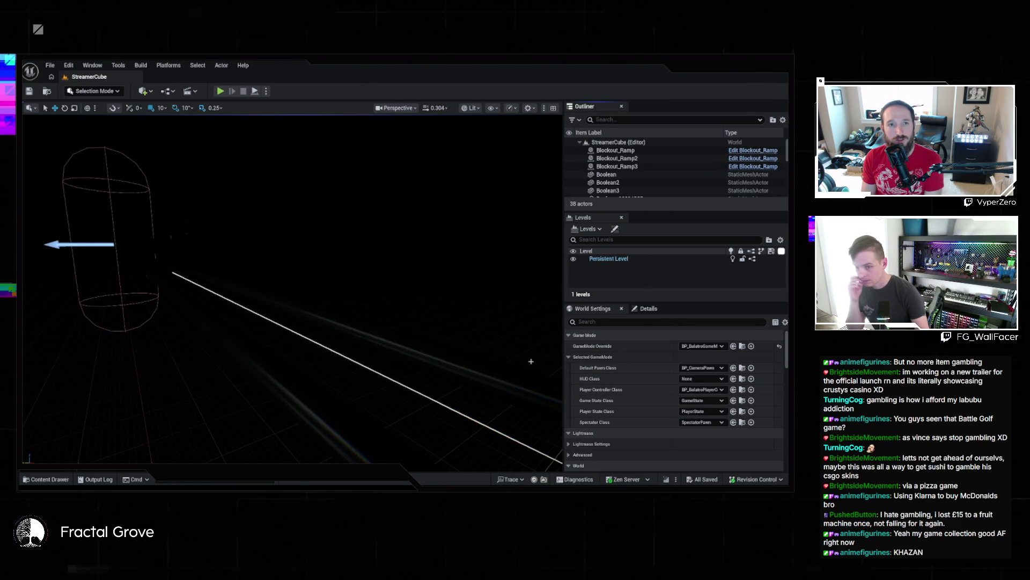
# - Open the BP_BalatroGameMode Blueprint from the Content Drawer
pyautogui.hotkey('ctrl', 'space')
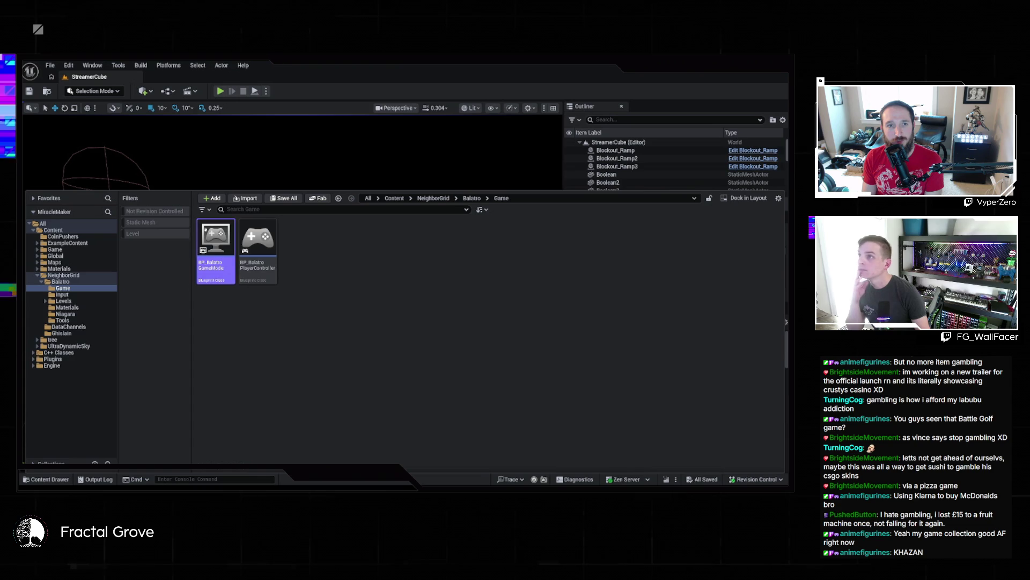
pyautogui.press('Return')
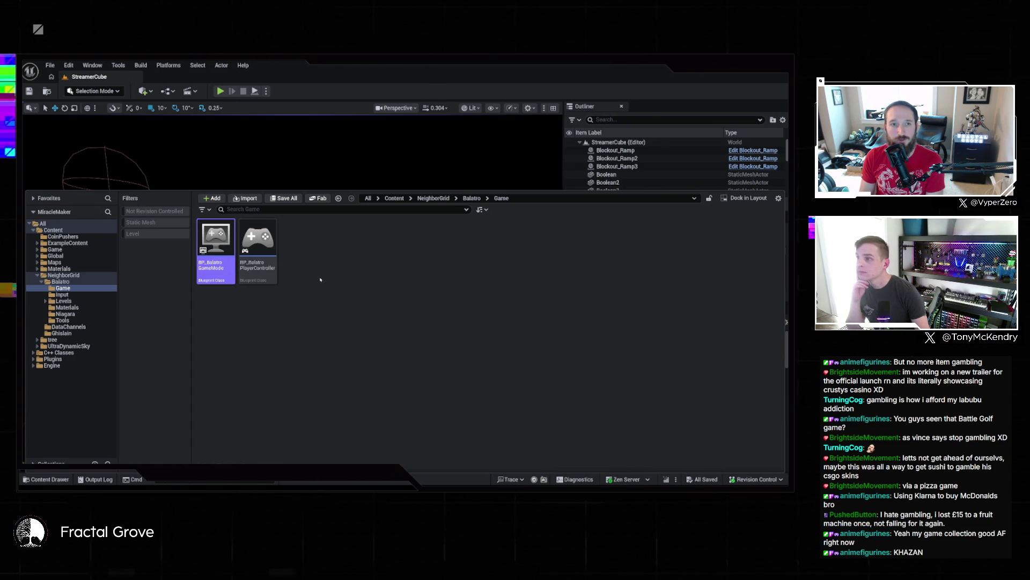
pyautogui.scroll(5, 565, 323)
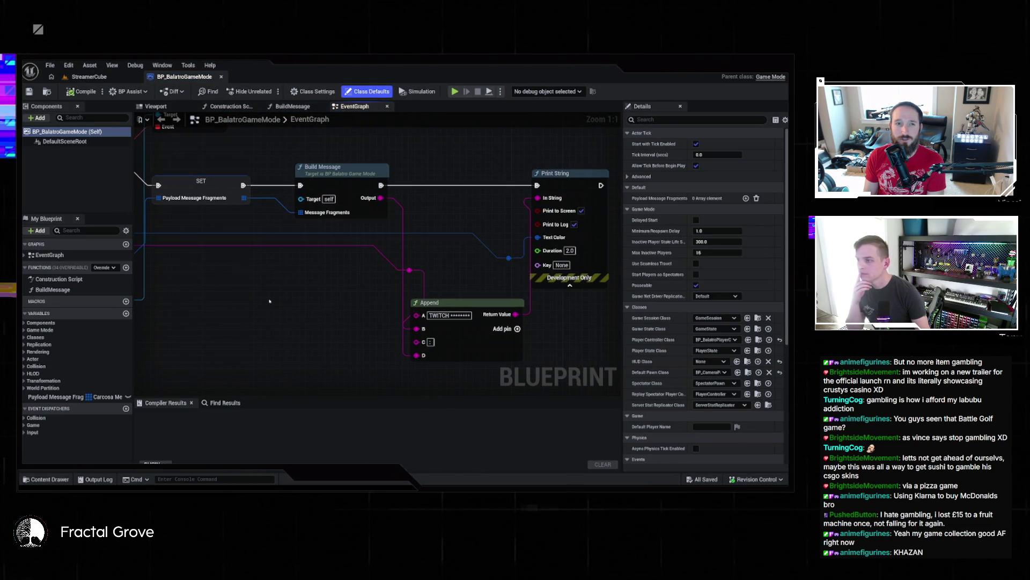
# - In the BuildMessage graph, split the Animated Frames struct pin into frames and frame delays
pyautogui.doubleClick(300, 194)
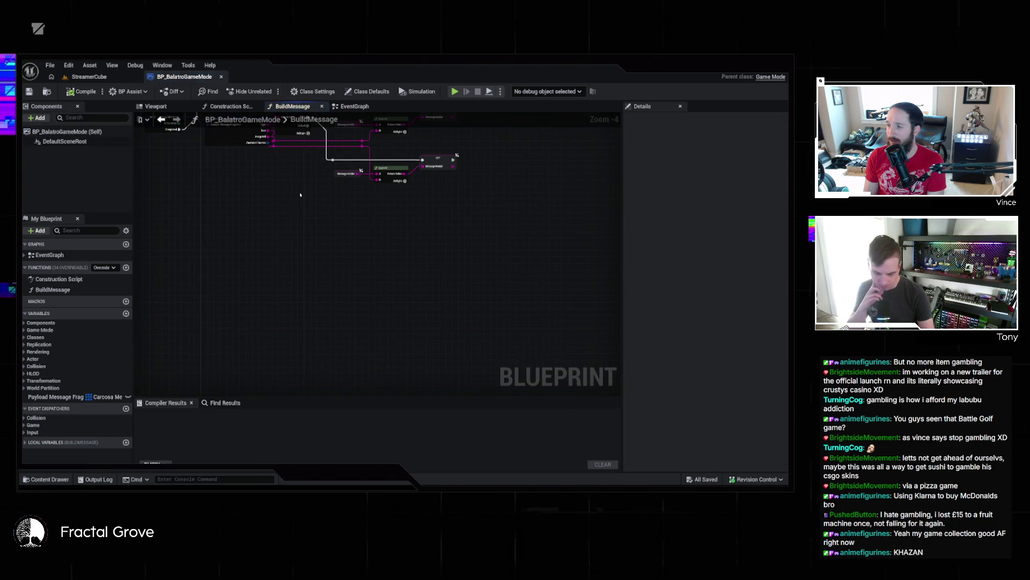
pyautogui.scroll(2, 359, 350)
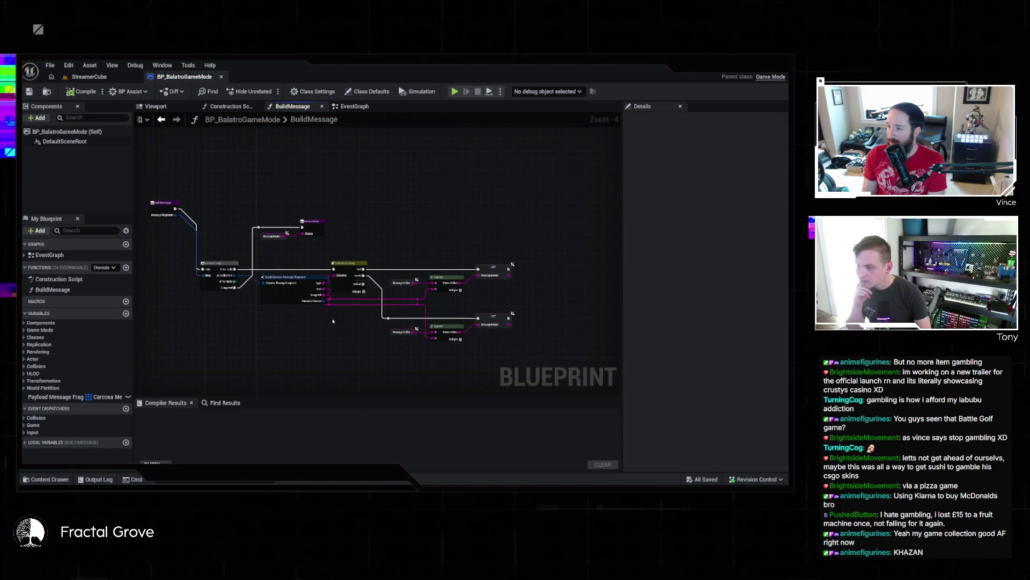
pyautogui.scroll(1, 327, 316)
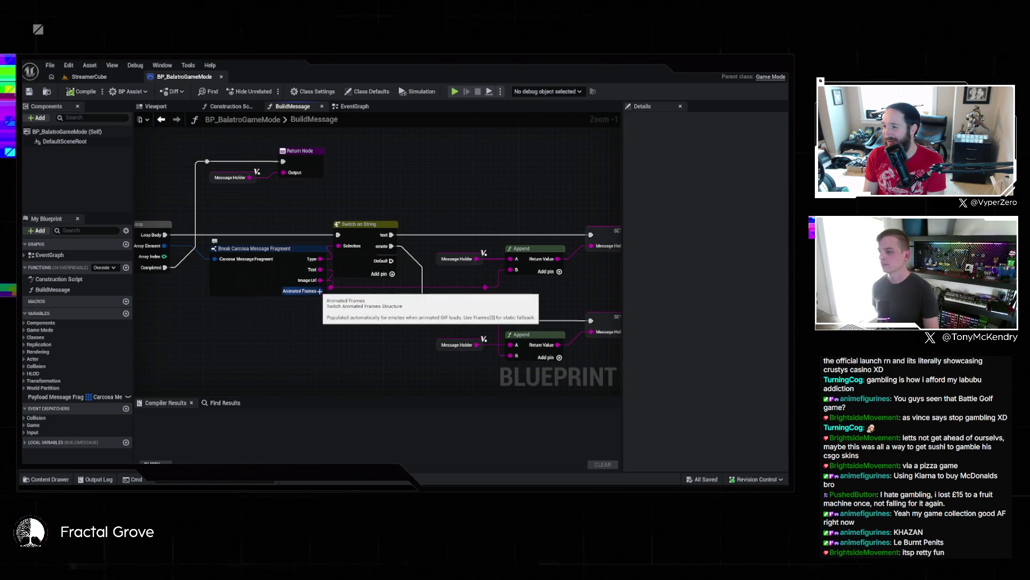
pyautogui.rightClick(320, 291)
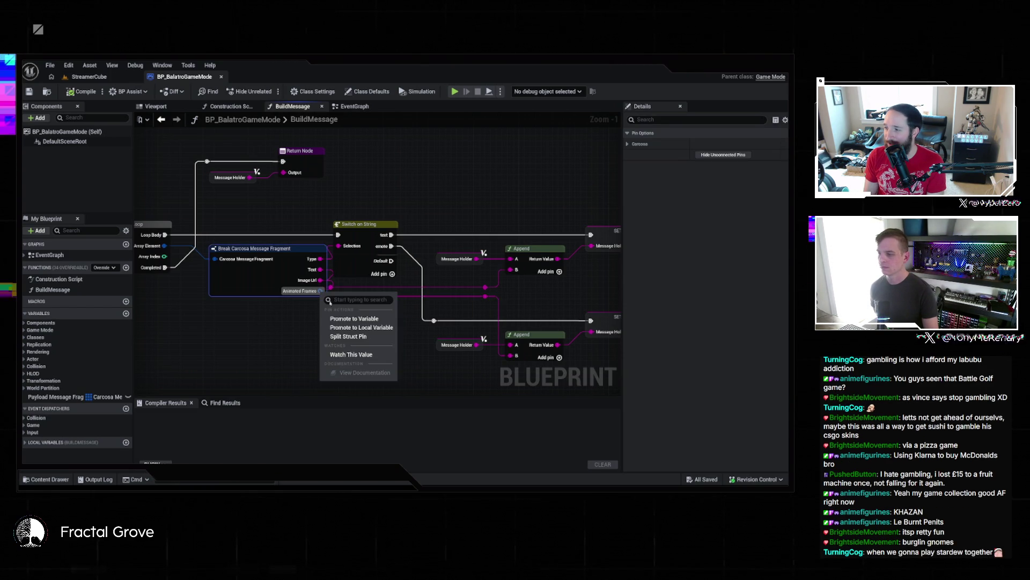
pyautogui.click(338, 337)
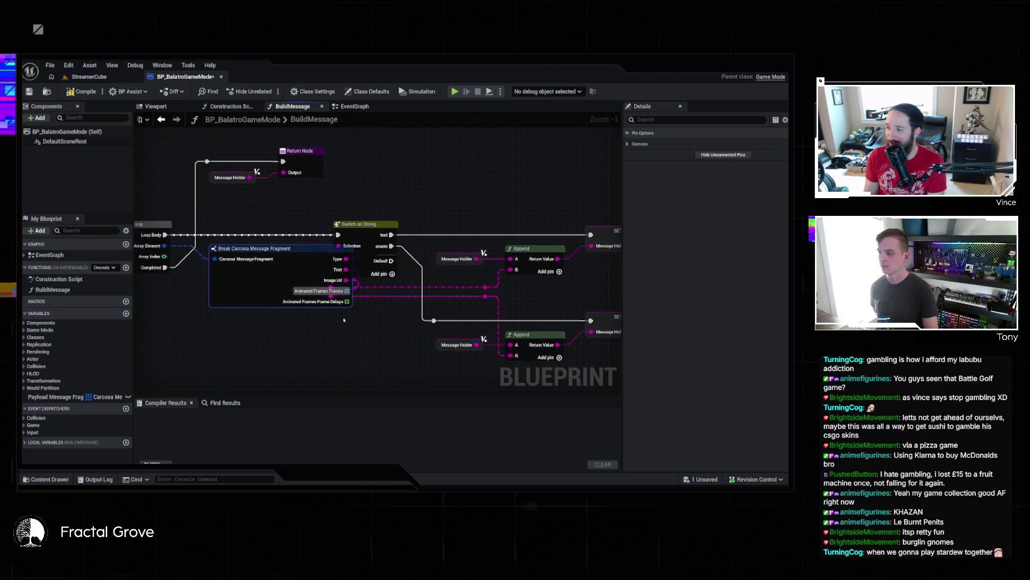
# - Move the Break Carcosa Message Fragment node down-left and return to the StreamerCube level
pyautogui.moveTo(277, 270); pyautogui.dragTo(233, 325)
pyautogui.scroll(-3, 287, 336)
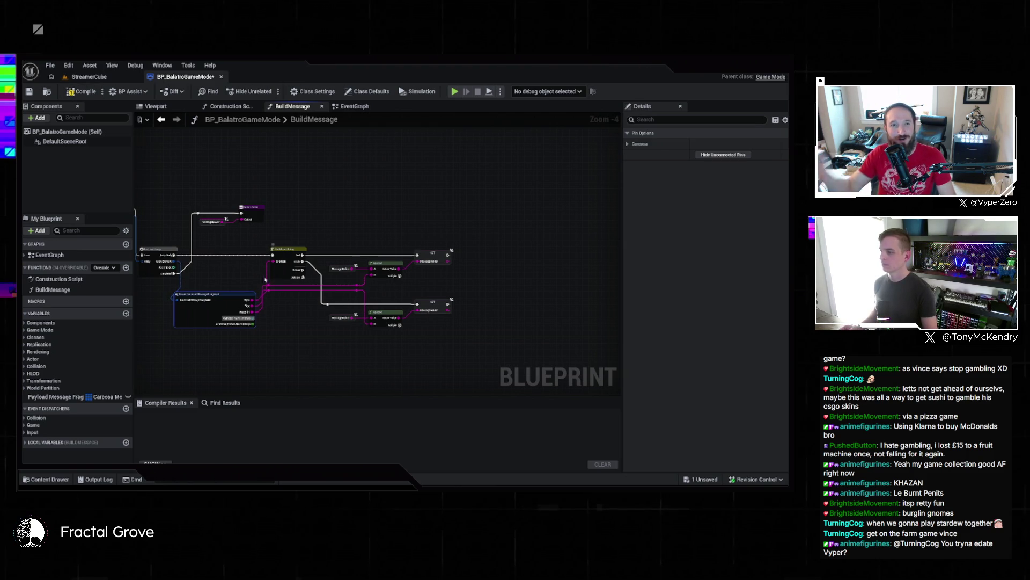
pyautogui.click(90, 78)
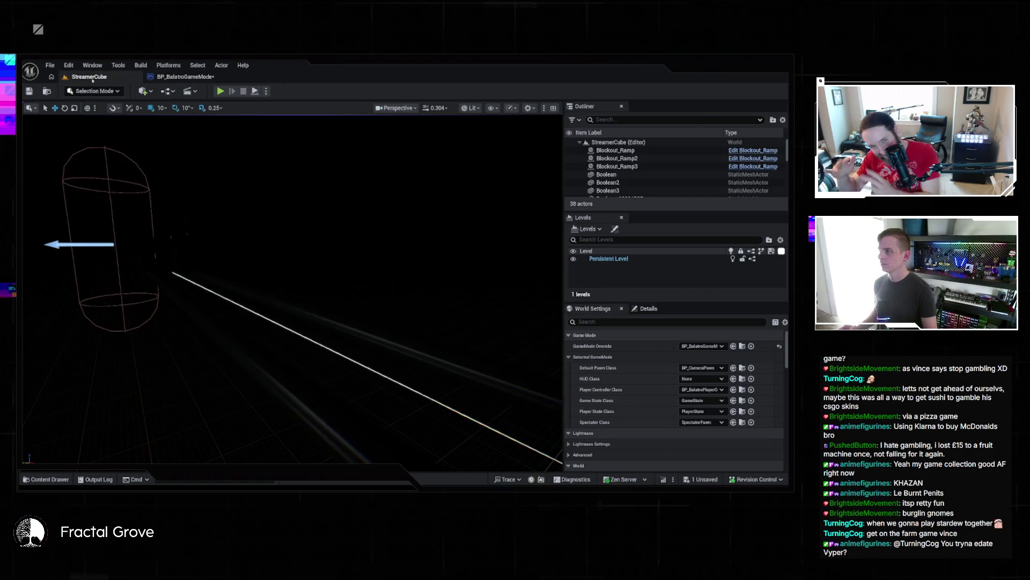
# - Play the level in the editor despite the BP_Bomb compile errors, then stop the session
pyautogui.click(220, 90)
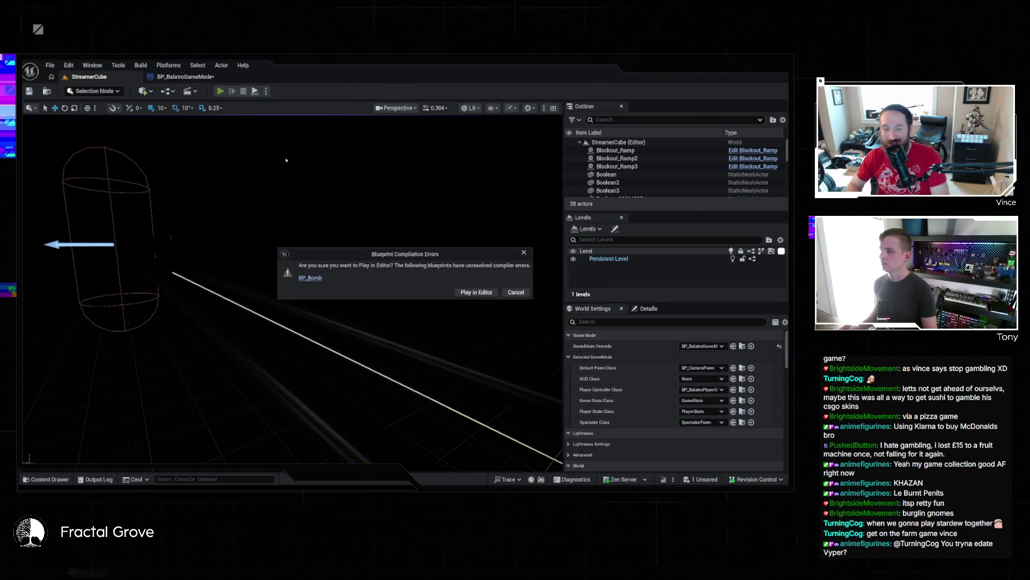
pyautogui.click(489, 292)
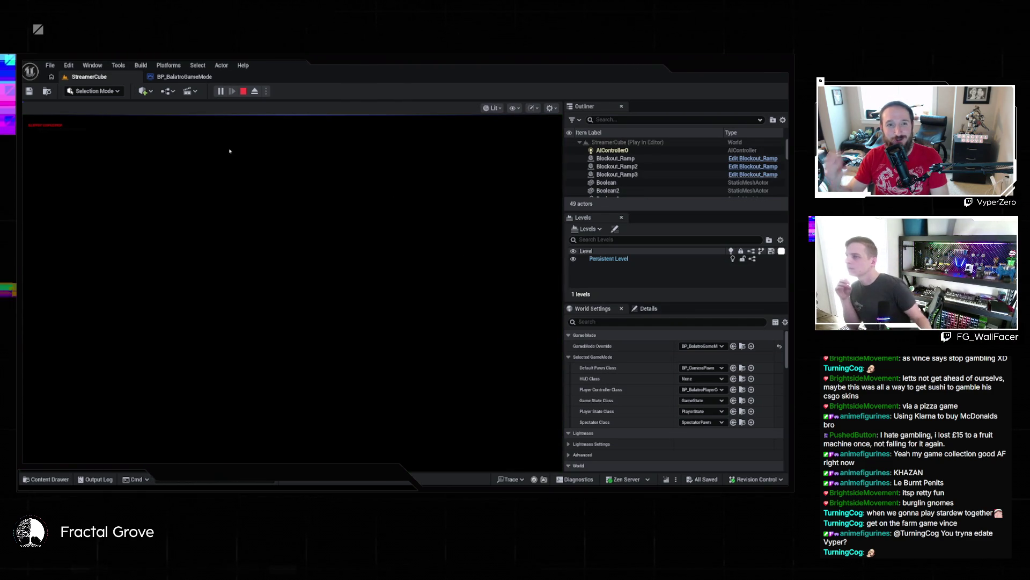
pyautogui.press('`')
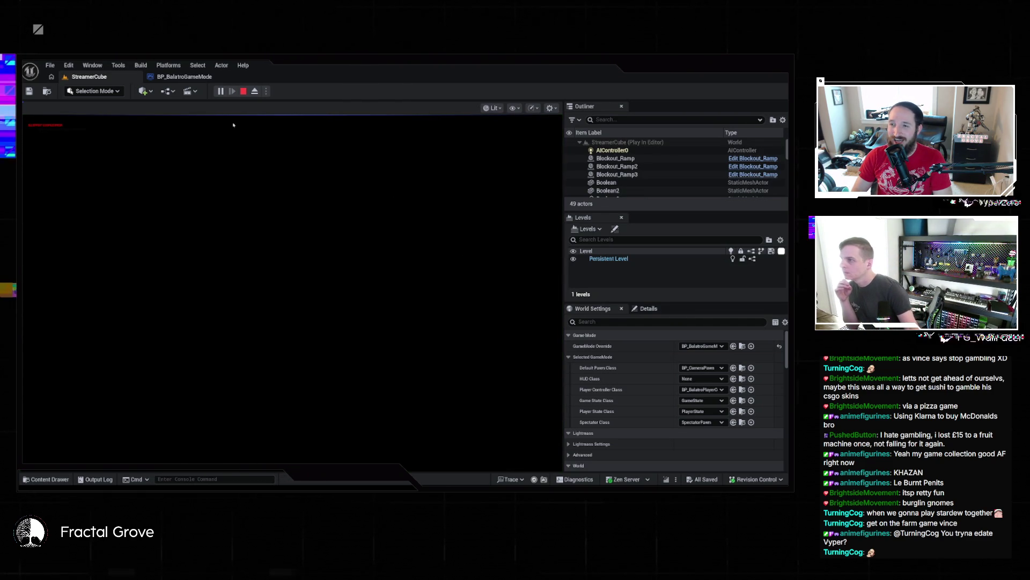
pyautogui.press('Escape')
# - Bring BP_BalatroGameMode forward and pan its graph to the BuildMessage entry
pyautogui.click(197, 77)
pyautogui.moveTo(301, 357)
pyautogui.mouseDown()
pyautogui.moveTo(415, 334)
pyautogui.moveTo(325, 309)
pyautogui.mouseUp()
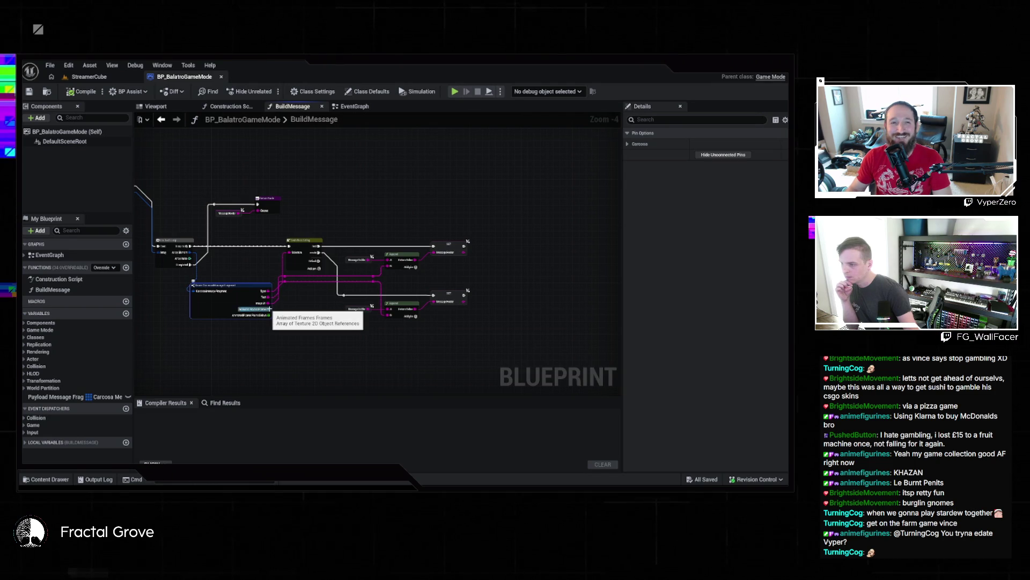
pyautogui.hotkey('alt', 'Tab')
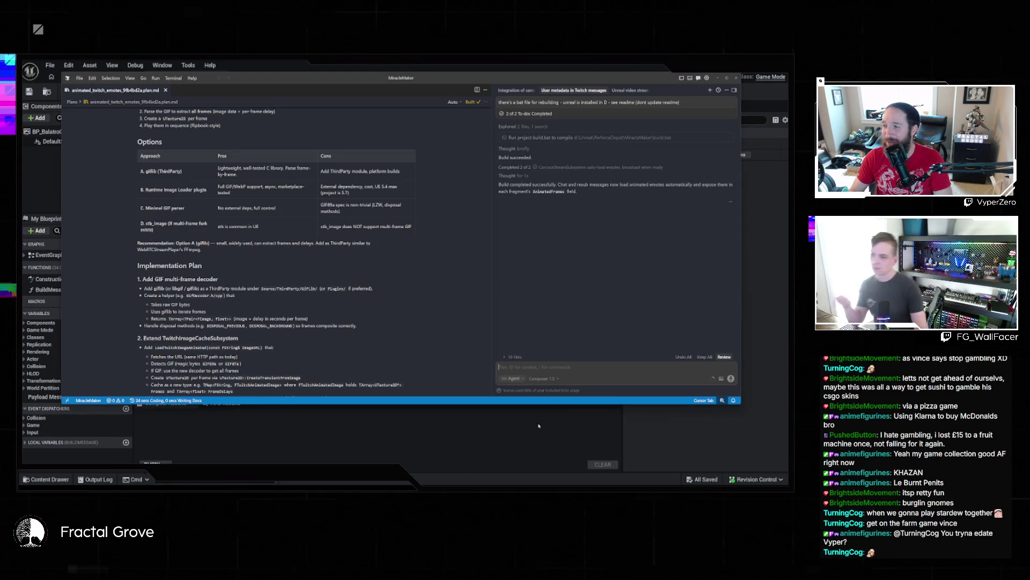
# - Ask the agent: 'will un-animated emotes just show up as one frame?'
pyautogui.write('will un-a')
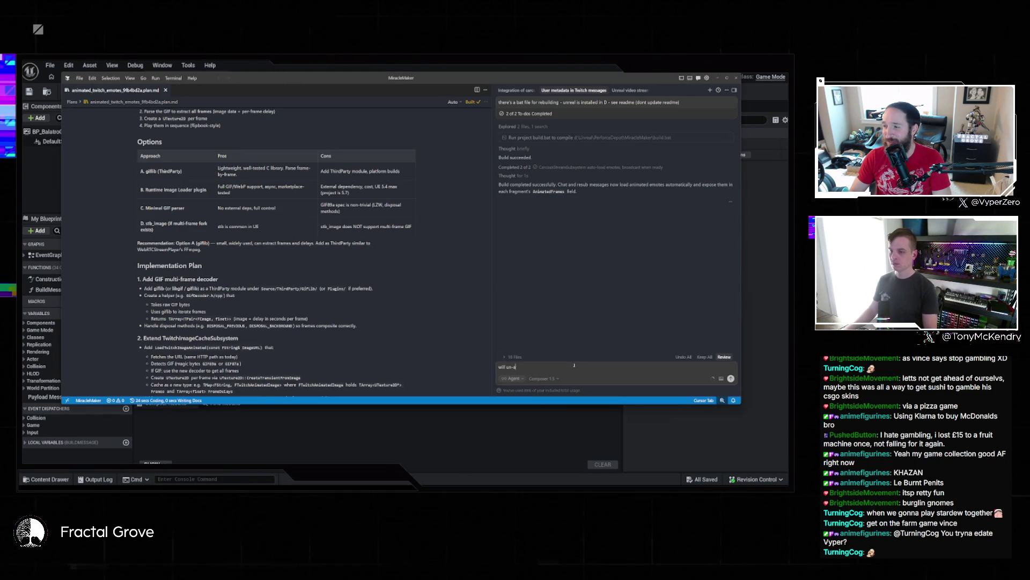
pyautogui.write('nimated emotes')
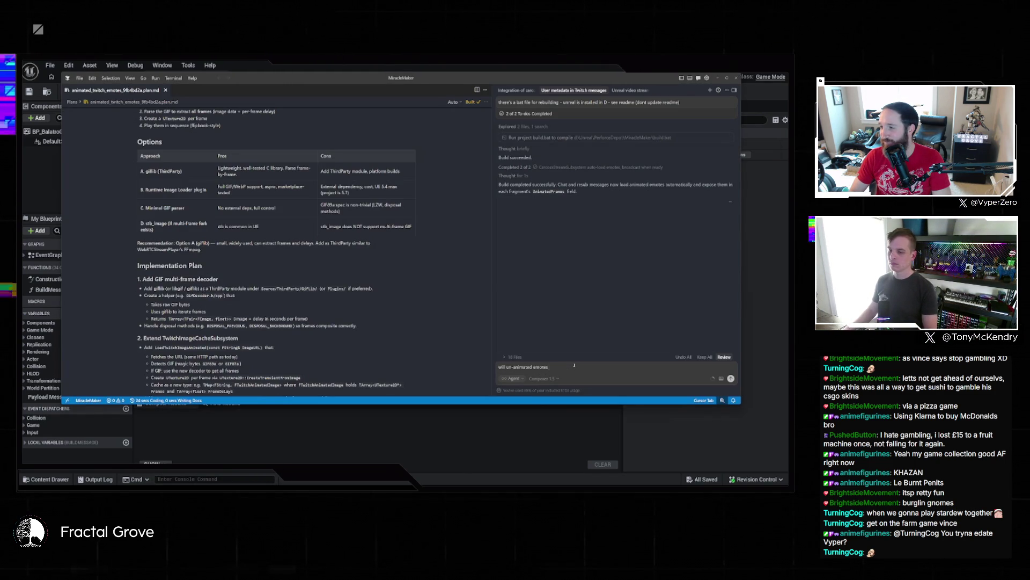
pyautogui.write(' just')
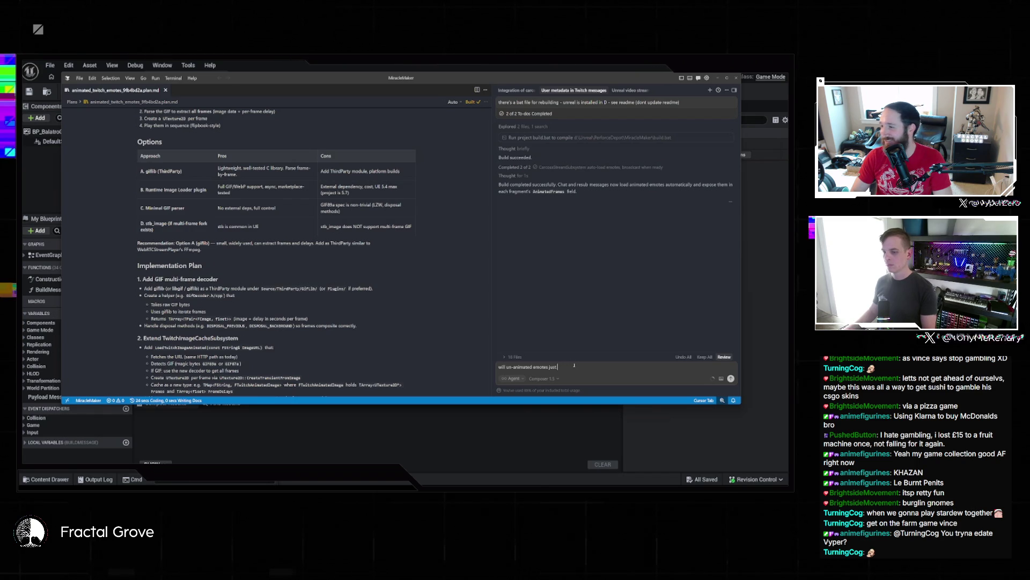
pyautogui.write(' show up as one frame?')
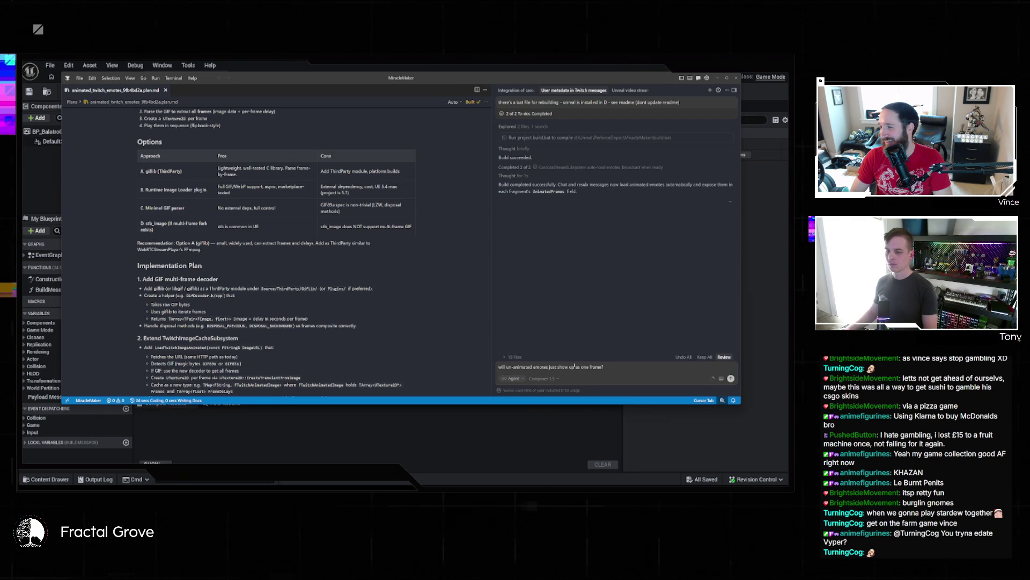
pyautogui.press('Return')
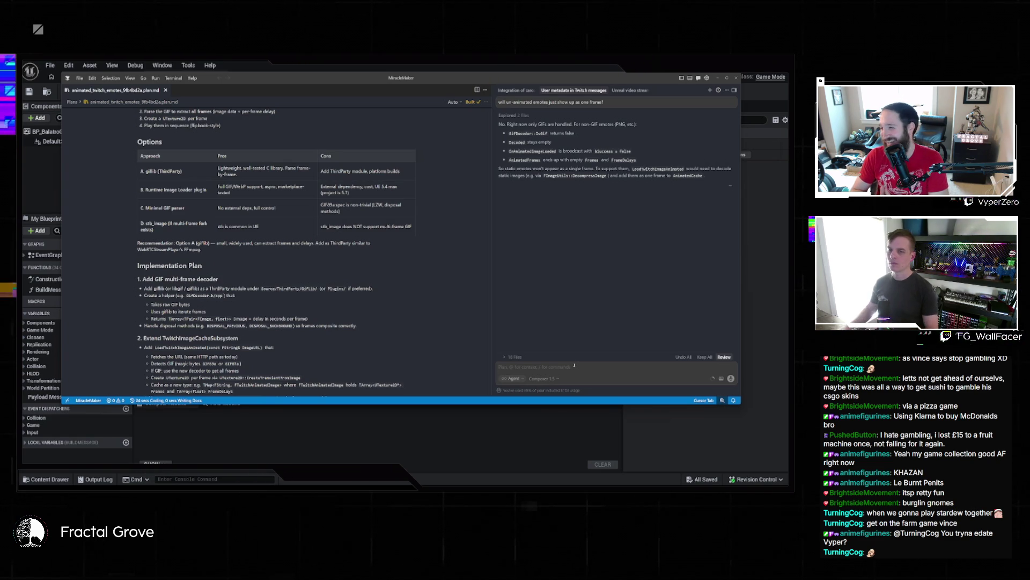
# - Request that static emote images go in the first frame so all emotes are handled alike
pyautogui.write("let's make it so that the")
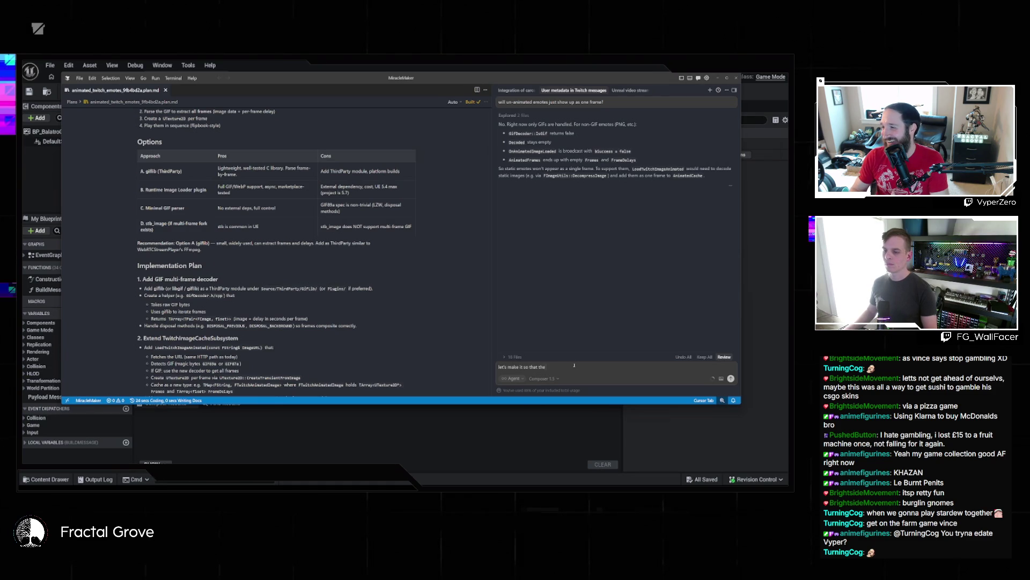
pyautogui.write(' static images will show up as')
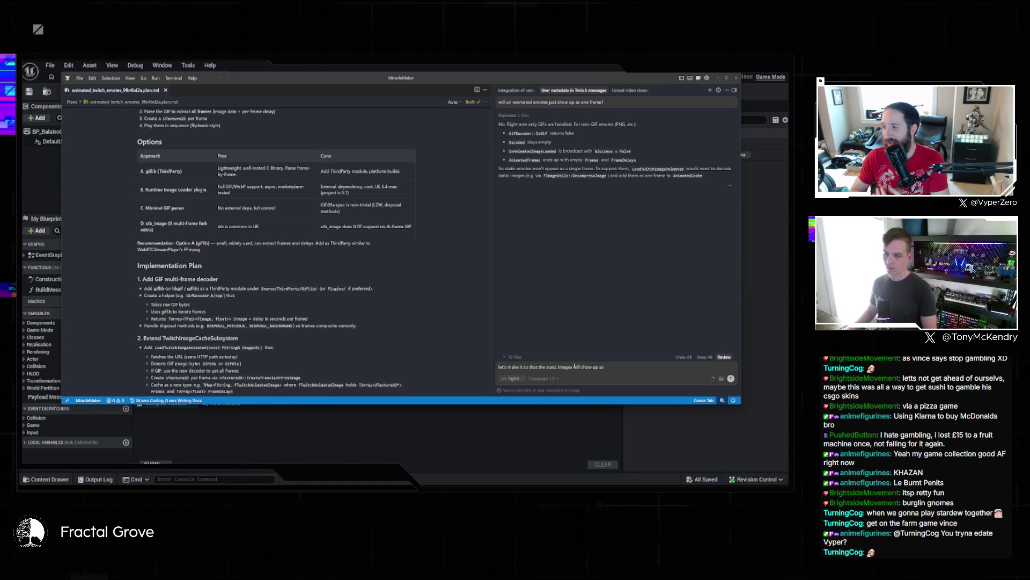
pyautogui.press('BackSpace')
pyautogui.press('BackSpace')
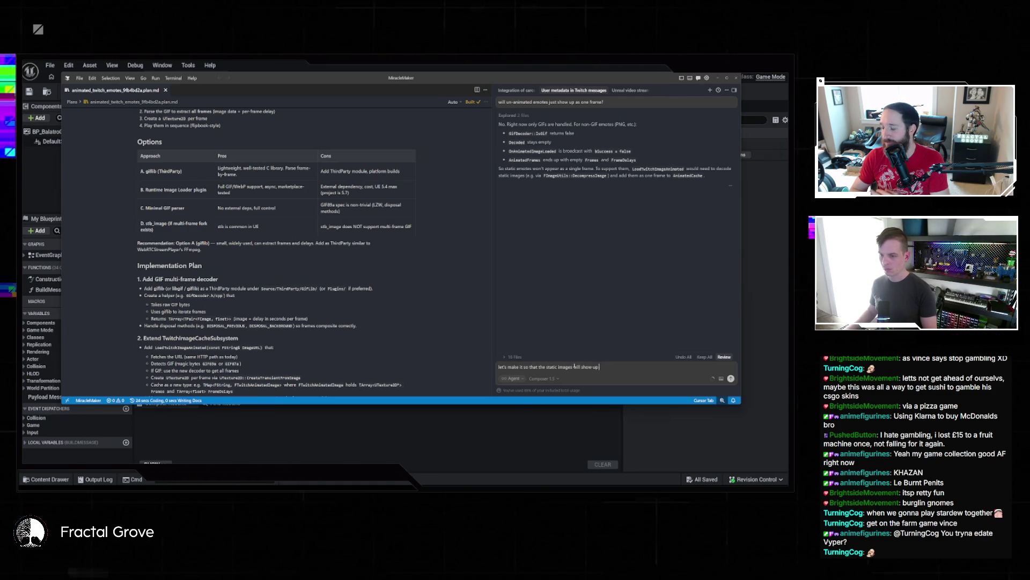
pyautogui.write('in the first frame s')
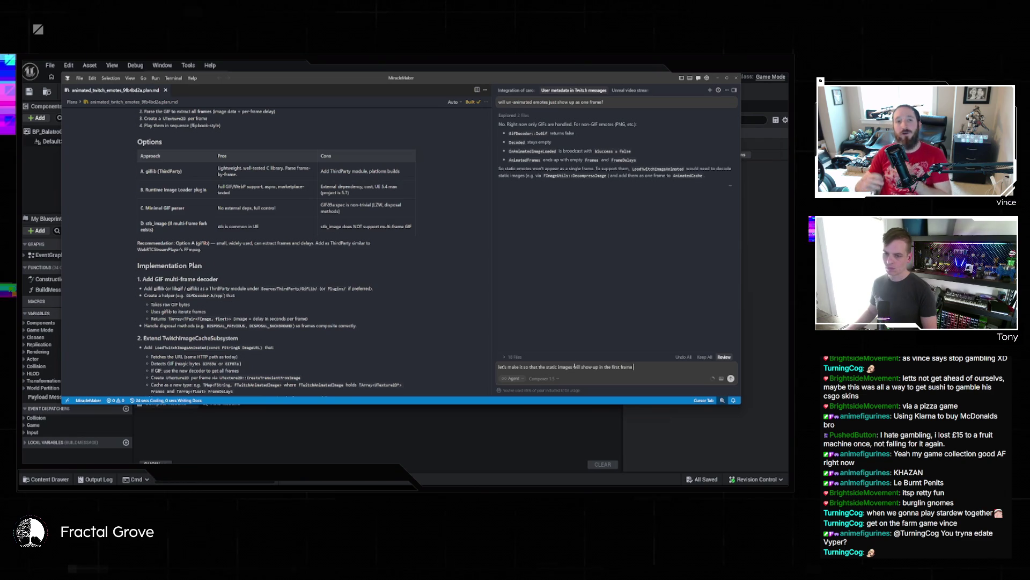
pyautogui.write('o i can just hand')
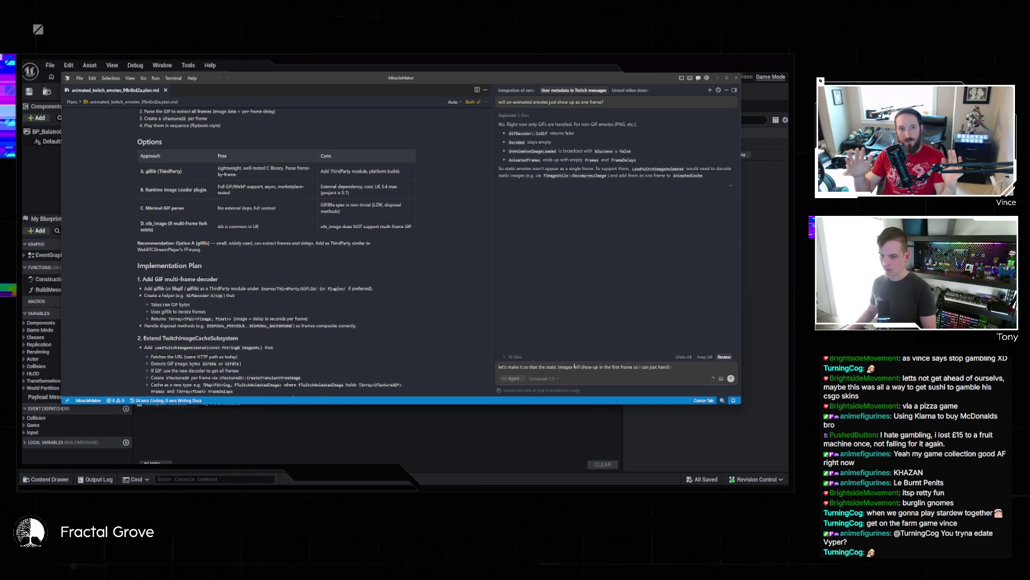
pyautogui.write('le all emotes the same')
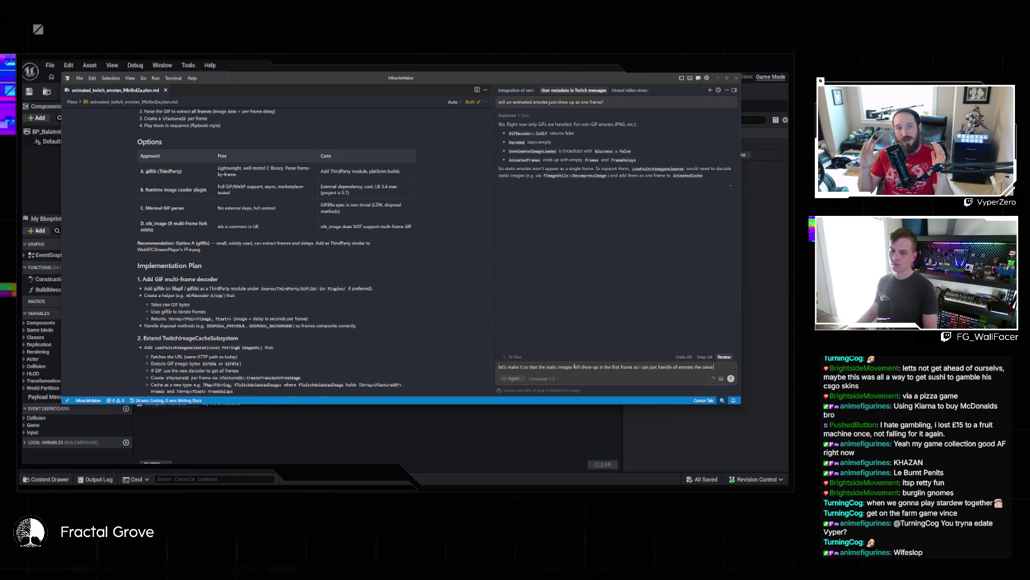
pyautogui.hotkey('shift', 'Return')
pyautogui.press('Return')
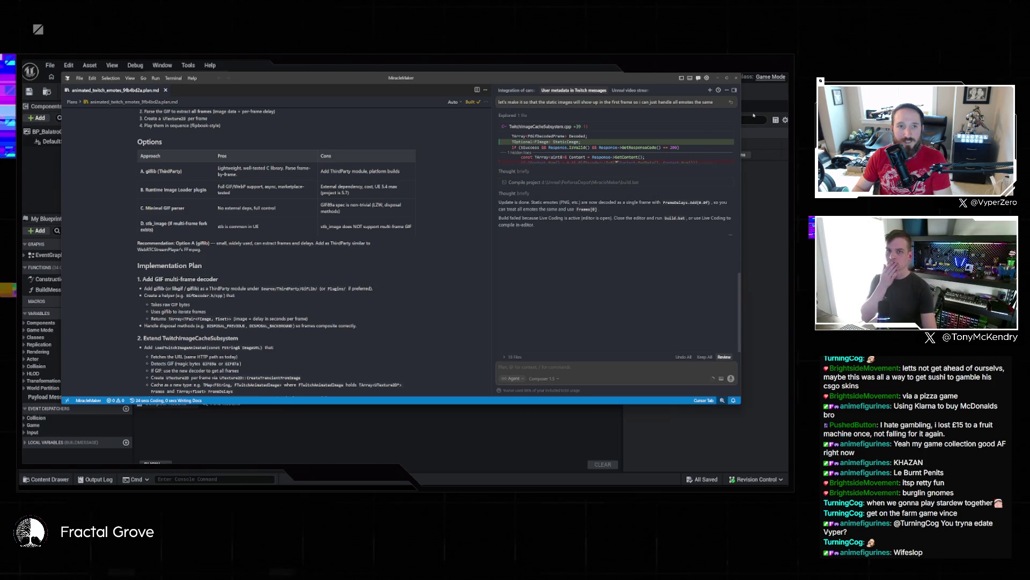
# - Close Unreal Editor and ask the agent to build the project now
pyautogui.click(781, 74)
pyautogui.write('pls build now')
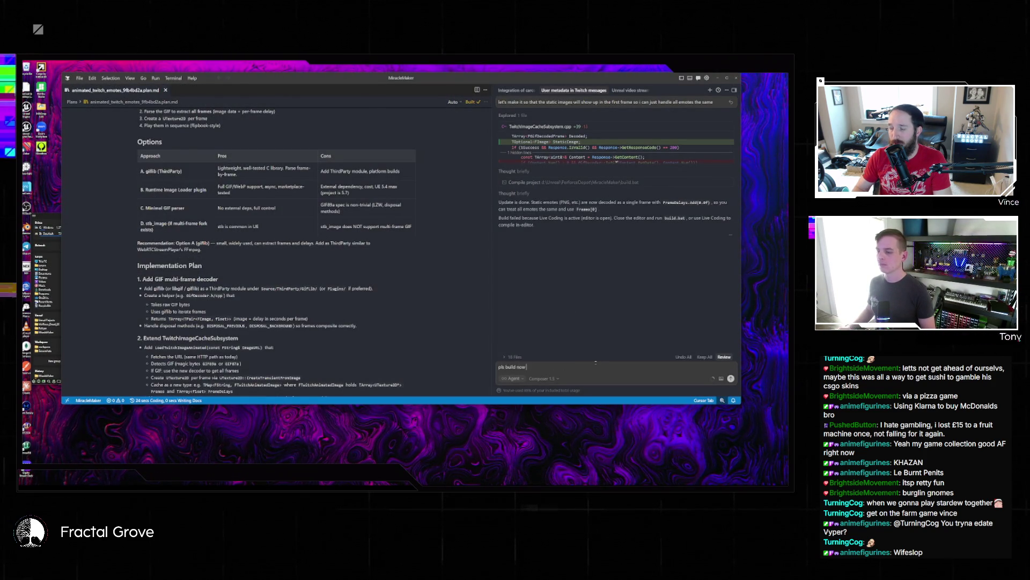
pyautogui.press('Return')
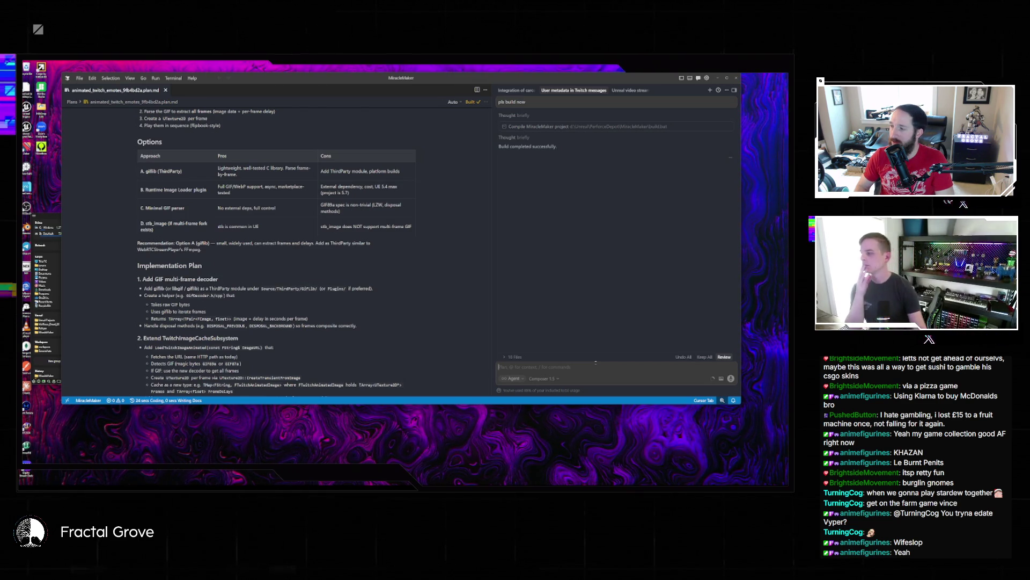
# - Relaunch the Unreal project from its project file in the folder window
pyautogui.click(48, 300)
pyautogui.click(105, 322)
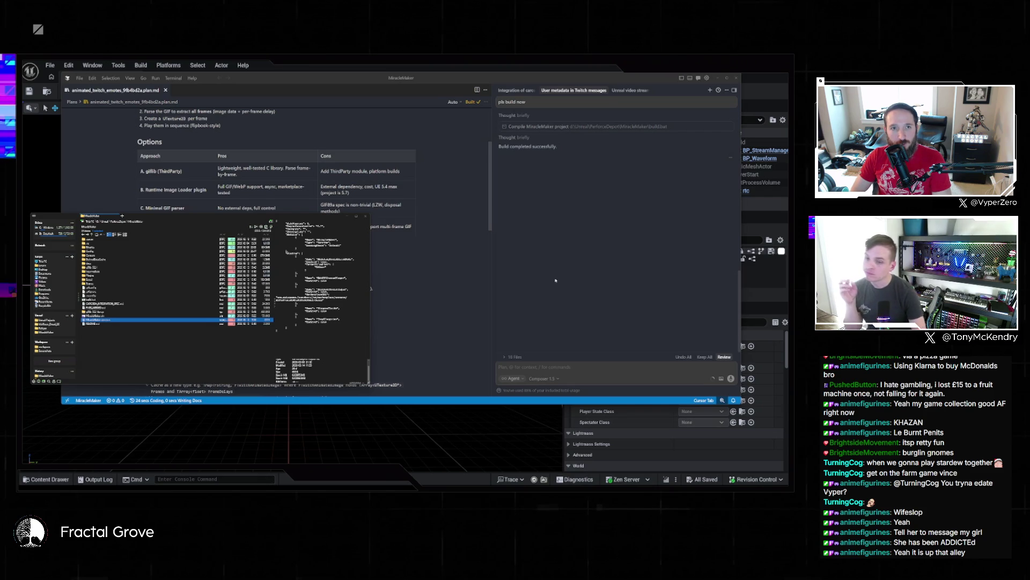
pyautogui.hotkey('alt', 'Tab')
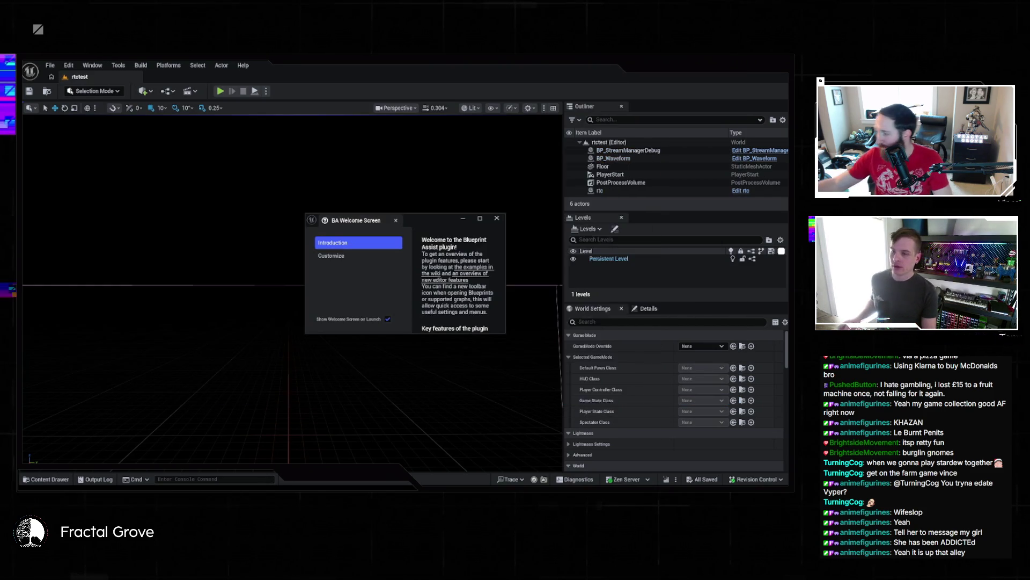
# - Dismiss the welcome screen, load StreamerCube from Recent Levels, and open BP_BalatroGameMode
pyautogui.rightClick(663, 166)
pyautogui.click(493, 220)
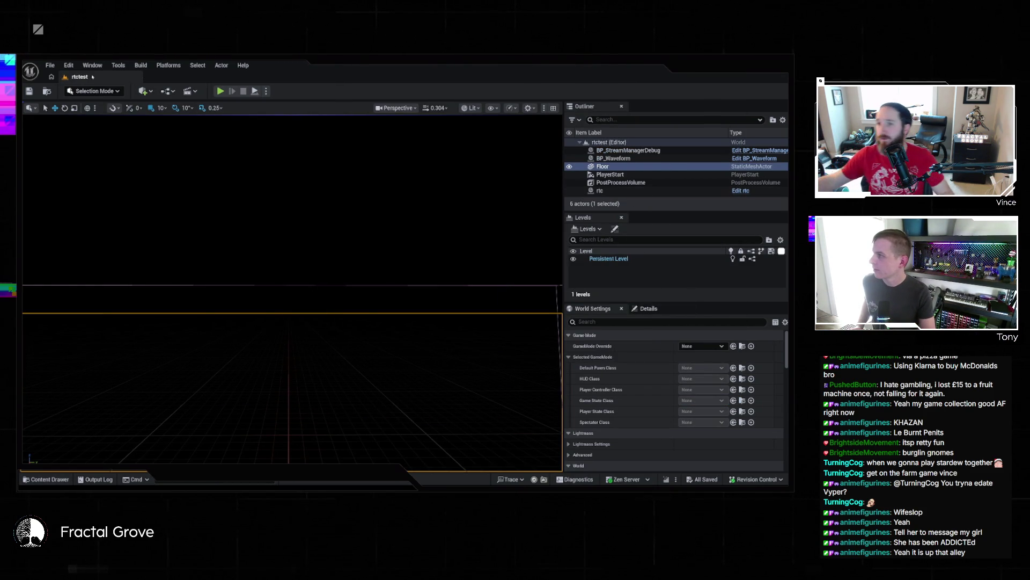
pyautogui.click(50, 65)
pyautogui.moveTo(86, 124)
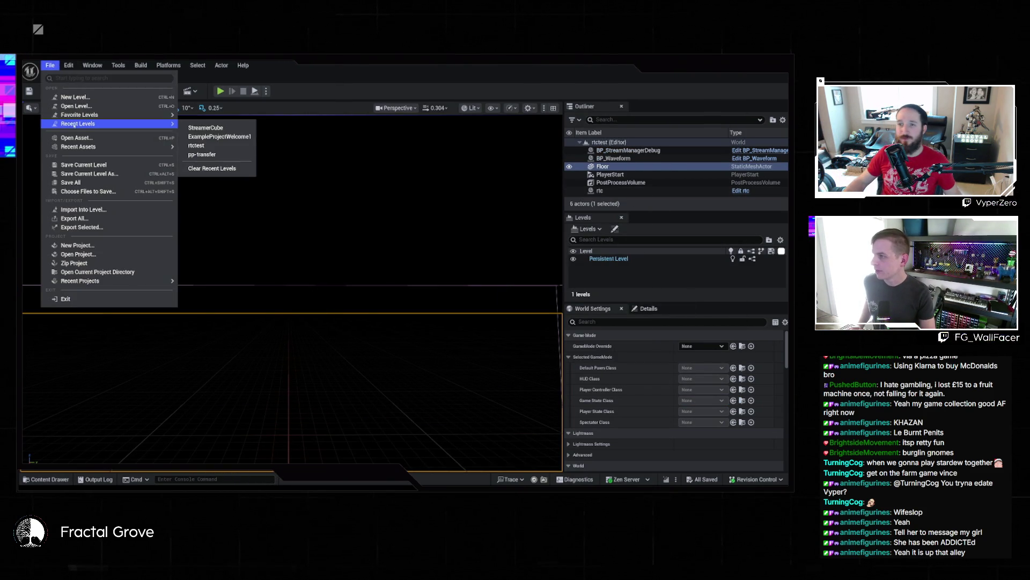
pyautogui.click(208, 136)
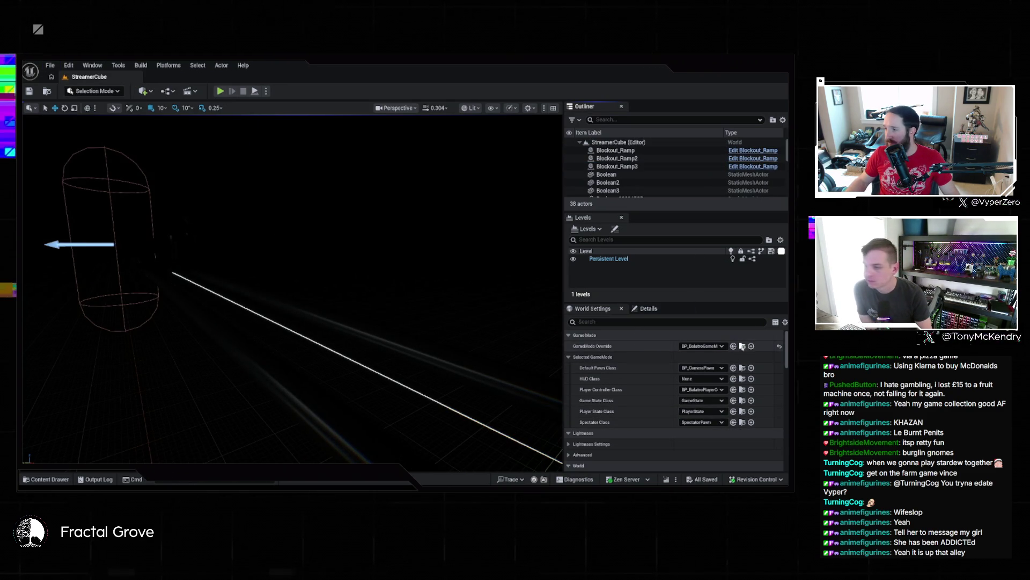
pyautogui.click(733, 346)
pyautogui.doubleClick(213, 244)
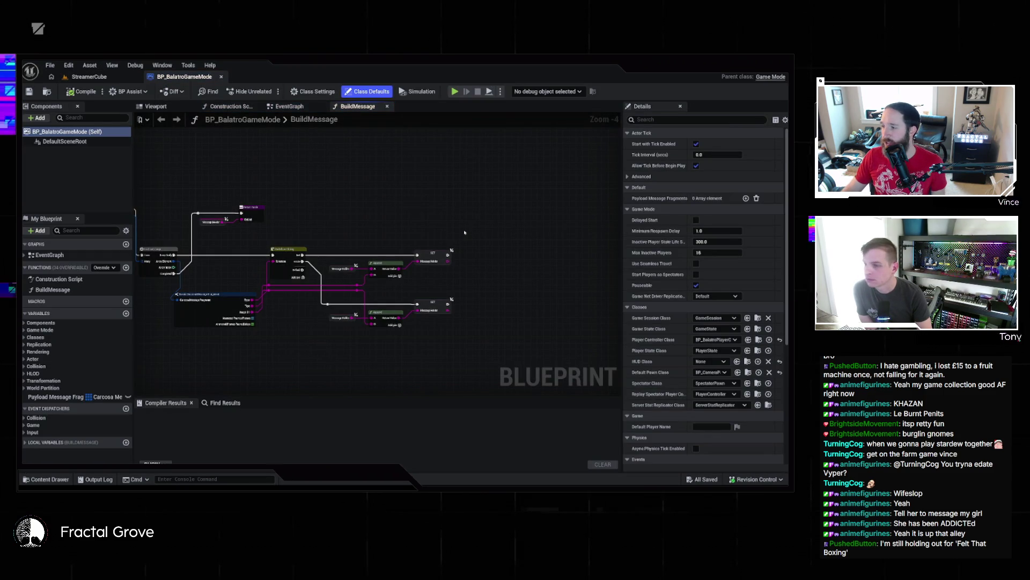
# - Add a GET node wired off the Animated Frames pin and compile the Blueprint
pyautogui.scroll(4, 429, 258)
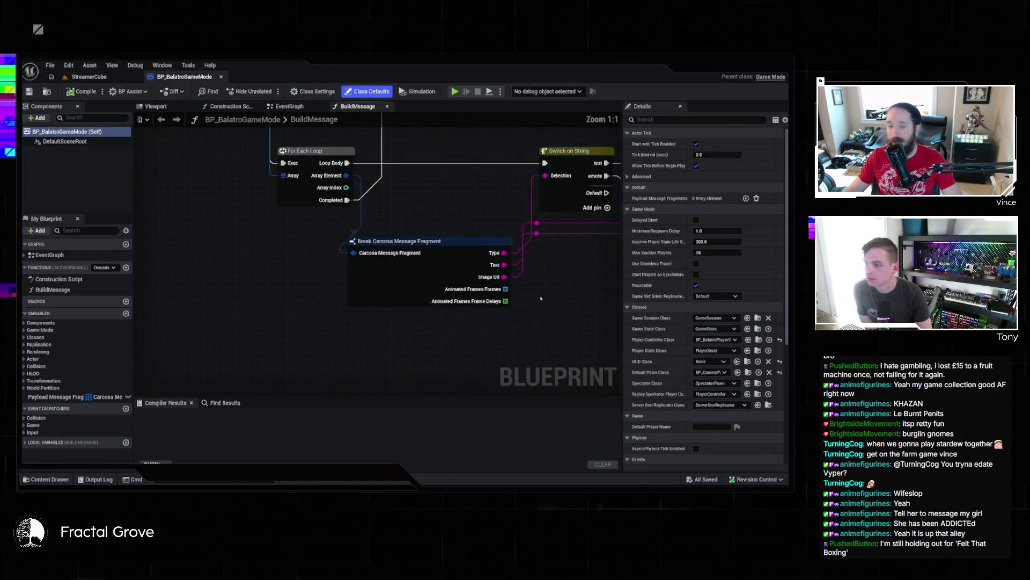
pyautogui.scroll(-5, 419, 267)
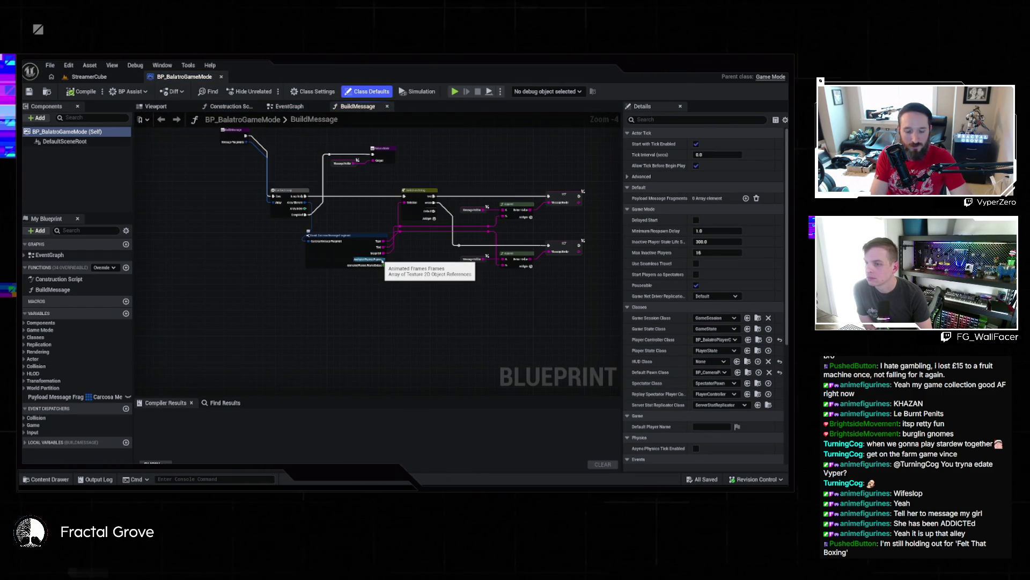
pyautogui.rightClick(382, 261)
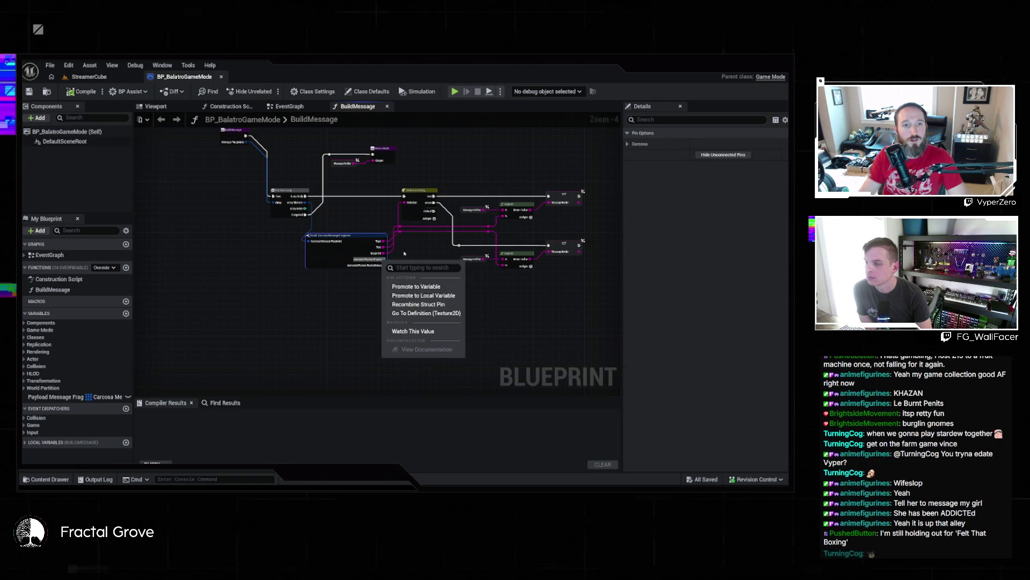
pyautogui.moveTo(382, 260); pyautogui.dragTo(426, 272)
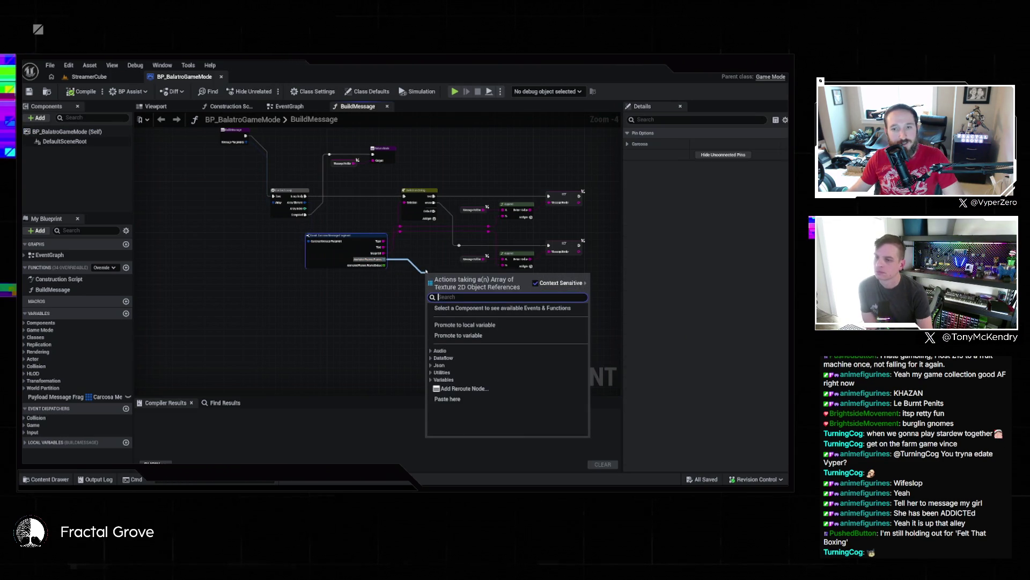
pyautogui.write('get')
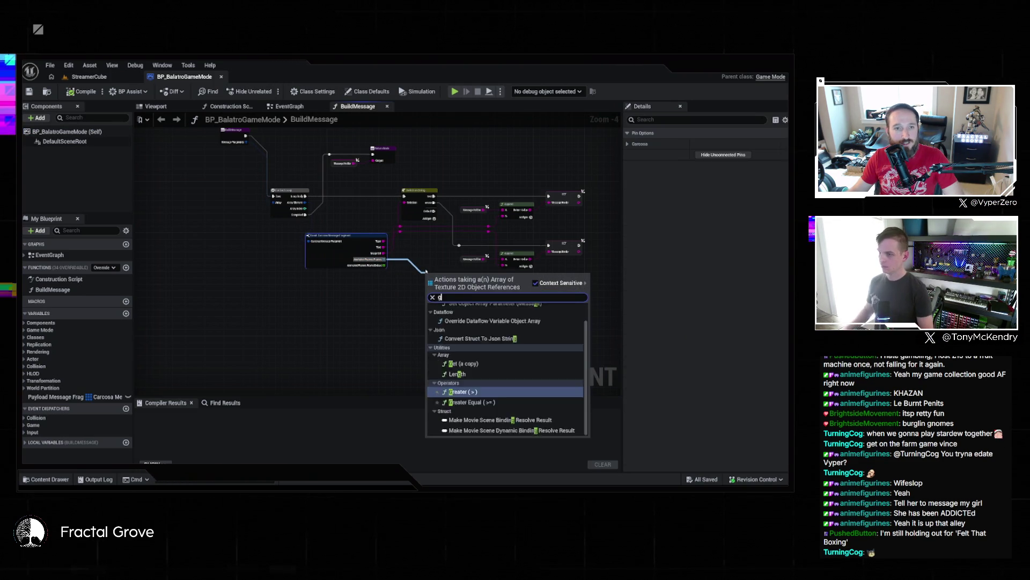
pyautogui.press('Return')
pyautogui.scroll(4, 437, 272)
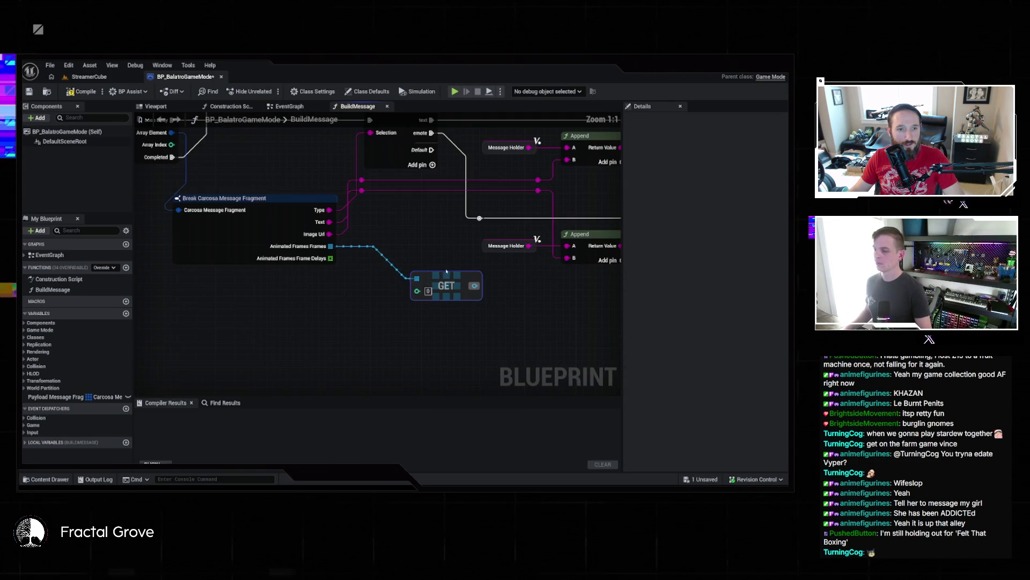
pyautogui.click(81, 92)
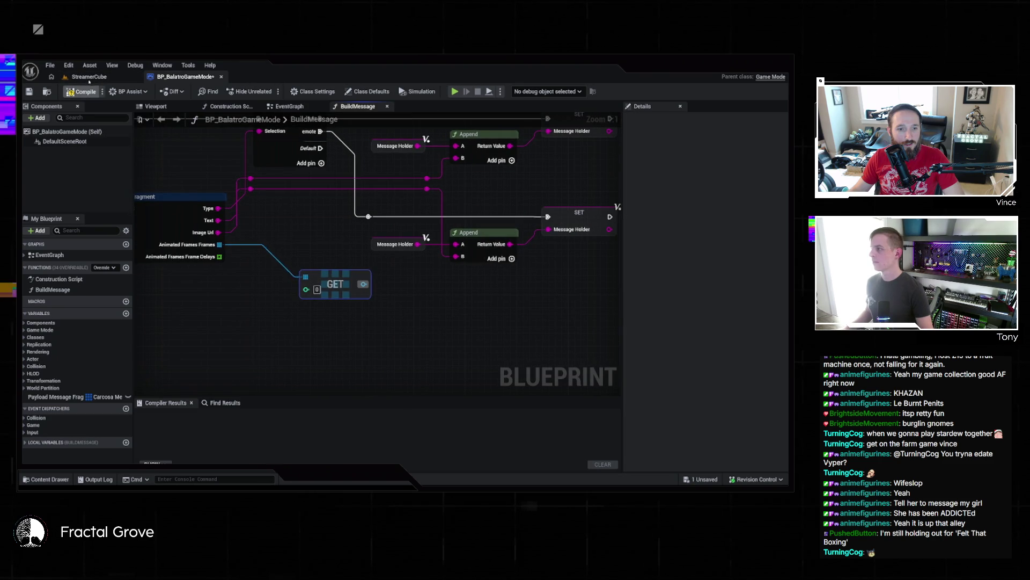
pyautogui.click(89, 77)
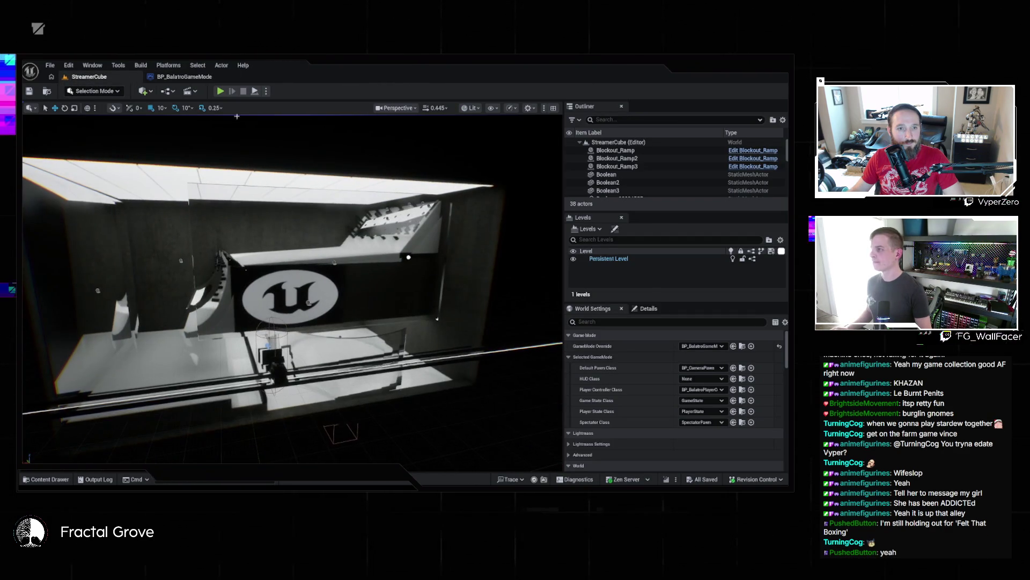
# - Delete the unused GET node from BuildMessage and return to the StreamerCube level
pyautogui.click(184, 77)
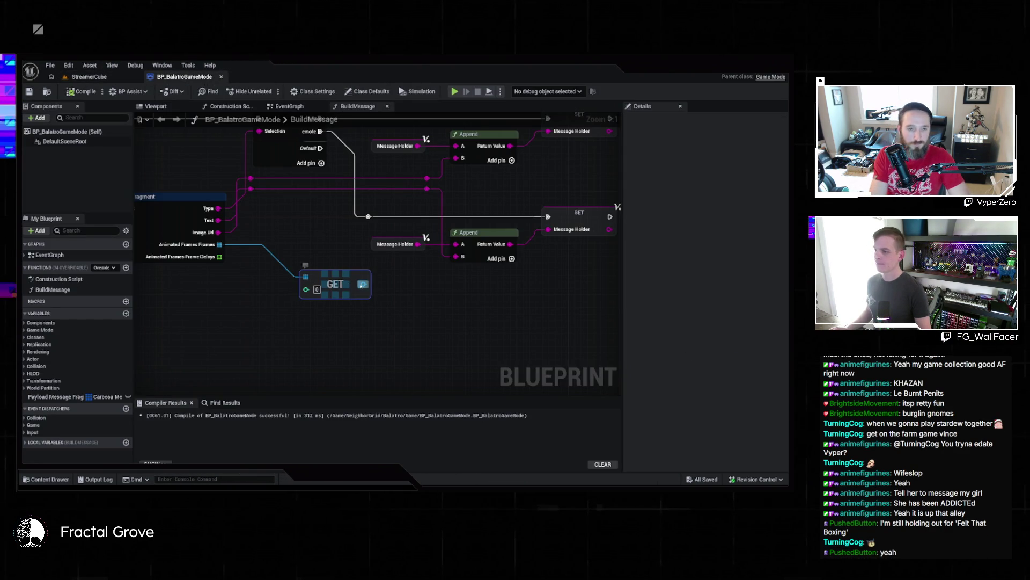
pyautogui.press('Delete')
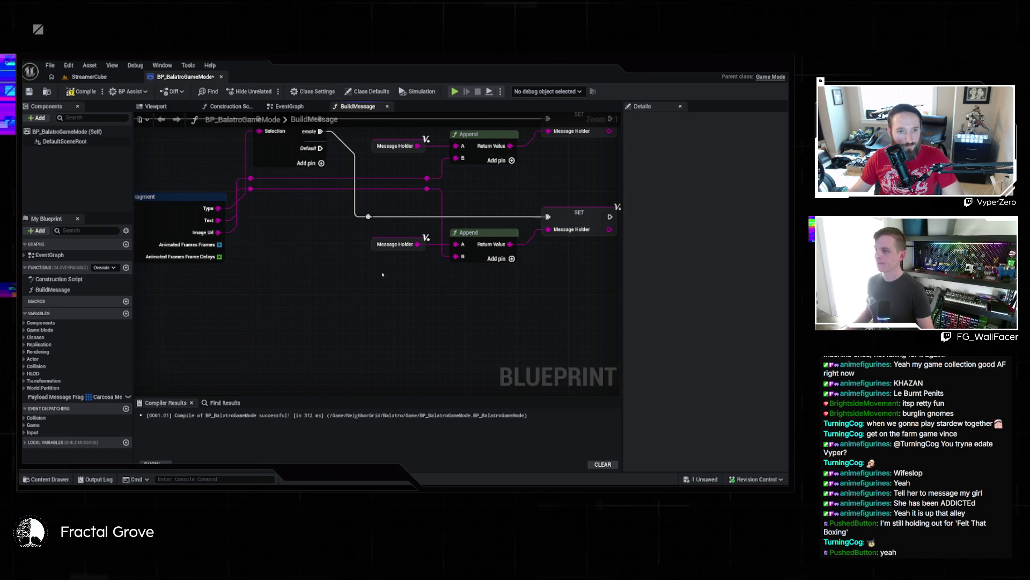
pyautogui.scroll(-5, 480, 351)
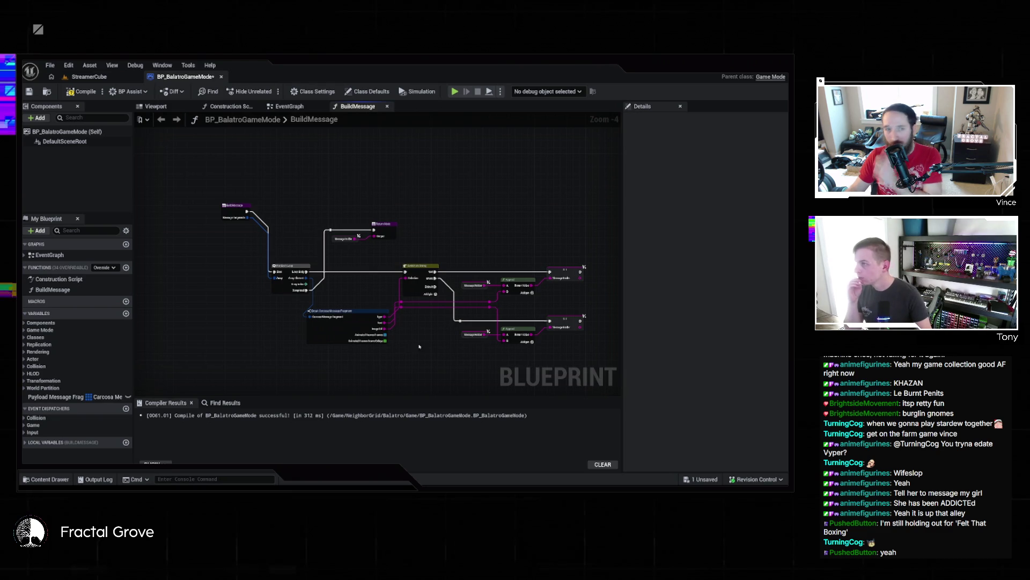
pyautogui.click(97, 79)
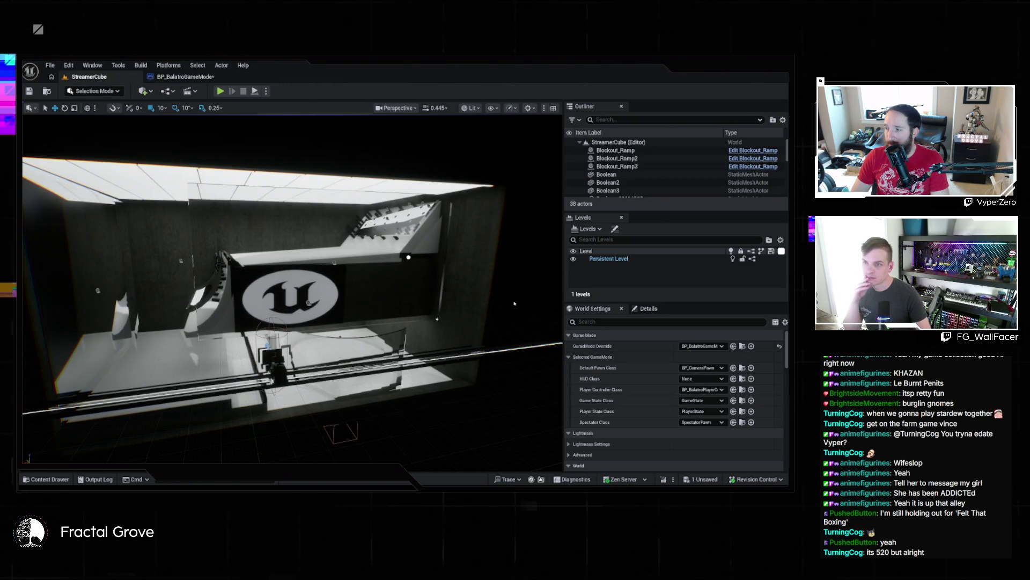
# - Give the 16-9-plane actor an Actor Tags element named 'screen'
pyautogui.scroll(-3, 640, 184)
pyautogui.scroll(-5, 640, 184)
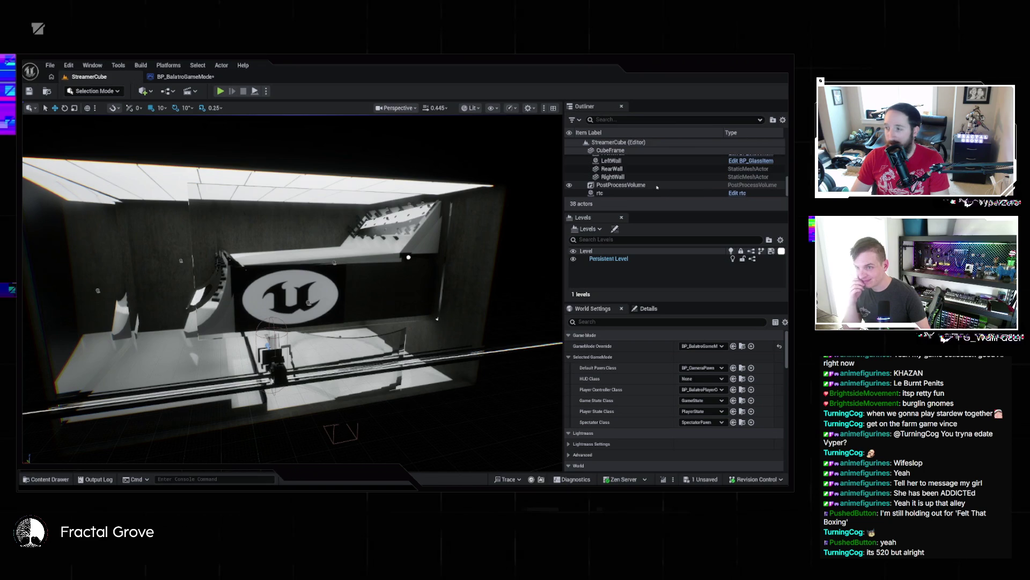
pyautogui.scroll(3, 658, 186)
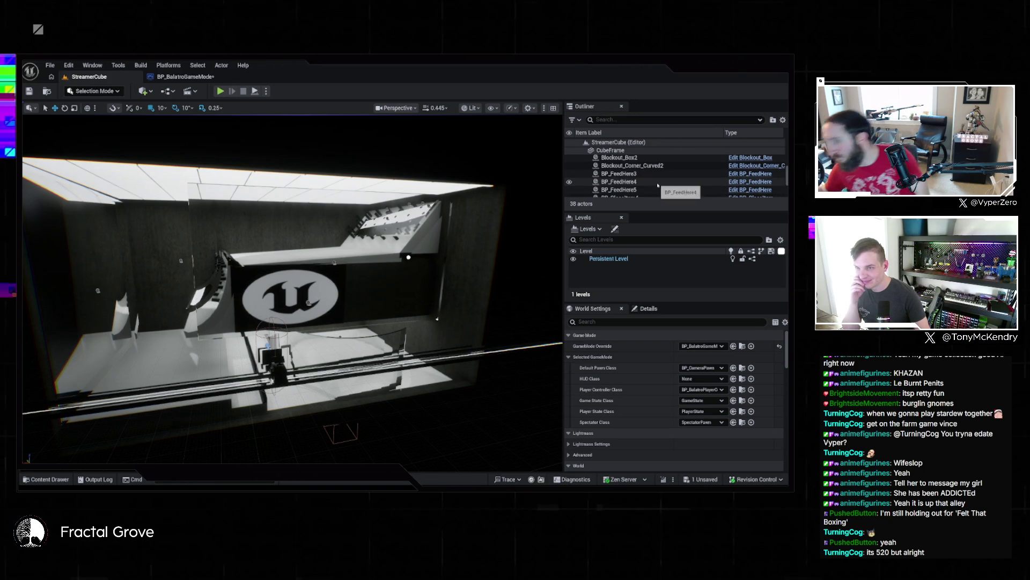
pyautogui.scroll(2, 656, 183)
pyautogui.click(644, 169)
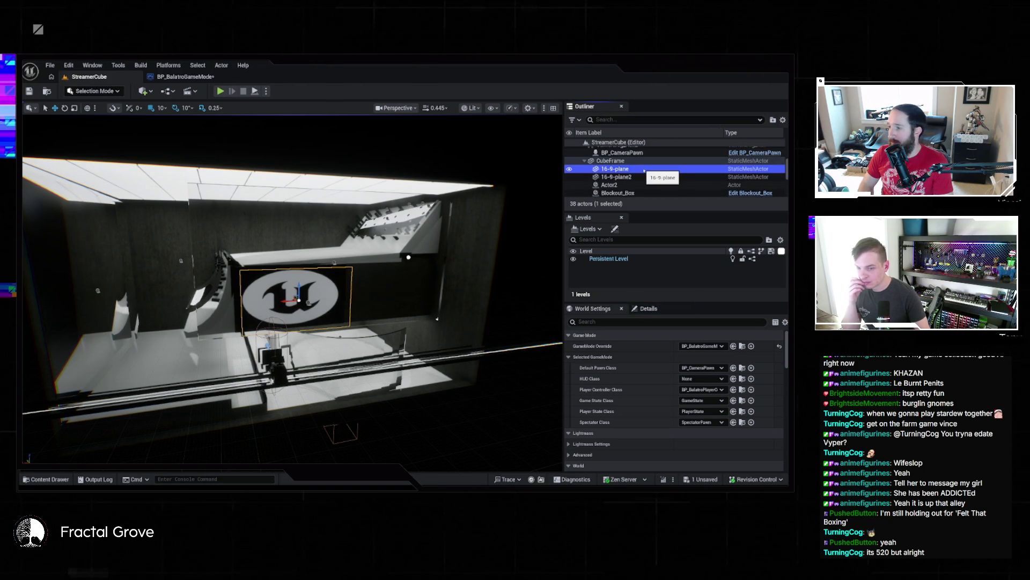
pyautogui.click(649, 308)
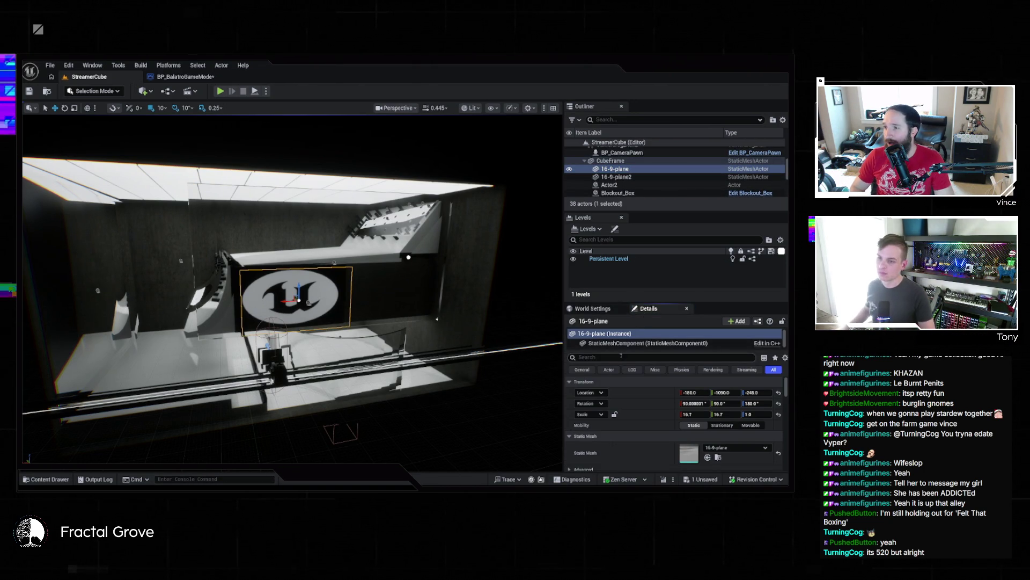
pyautogui.write('tag')
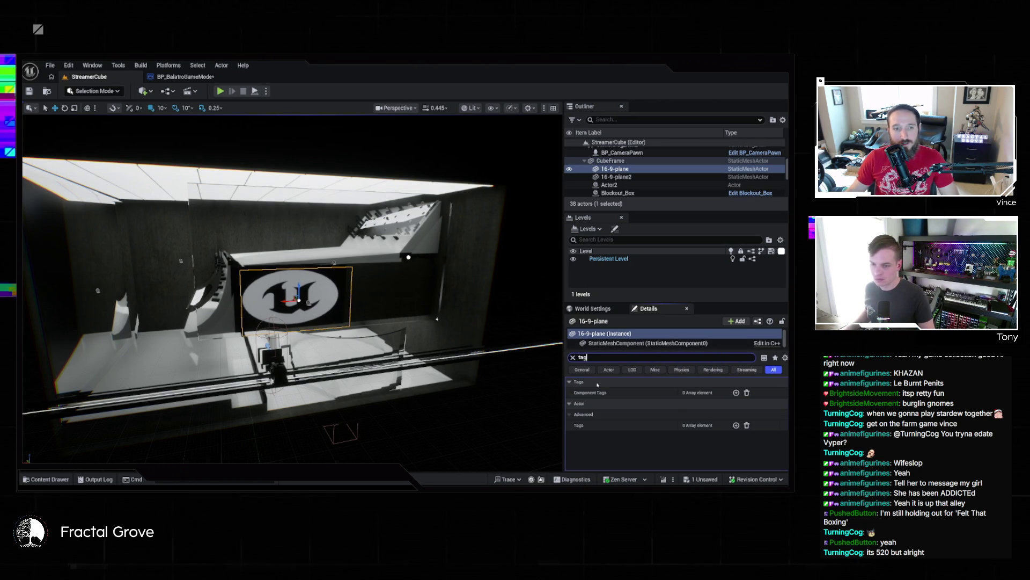
pyautogui.click(736, 425)
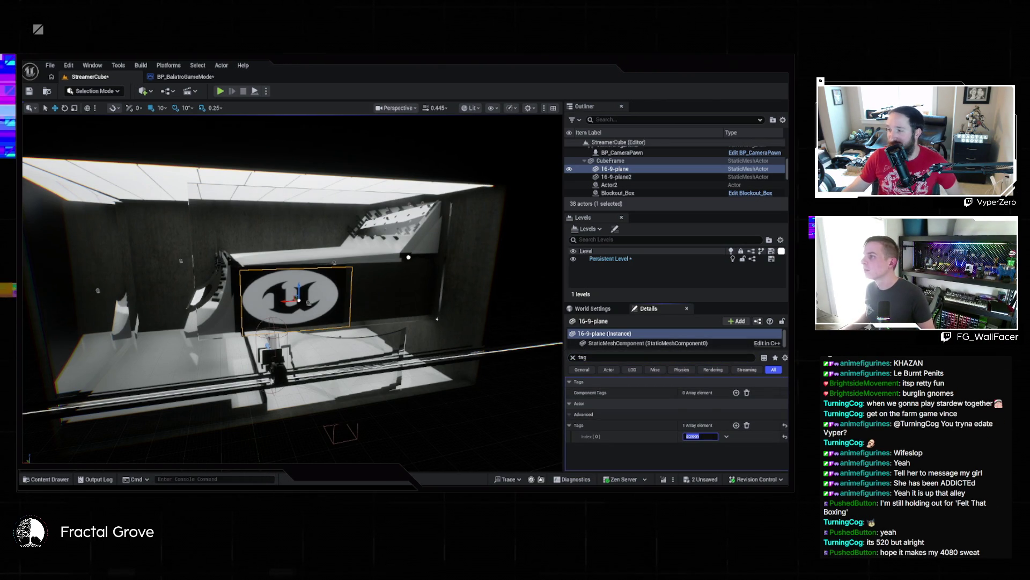
# - Search 'get' in the game mode Blueprint's actions, then open the Content Drawer at Balatro Game
pyautogui.click(185, 76)
pyautogui.rightClick(451, 185)
pyautogui.write('get acto')
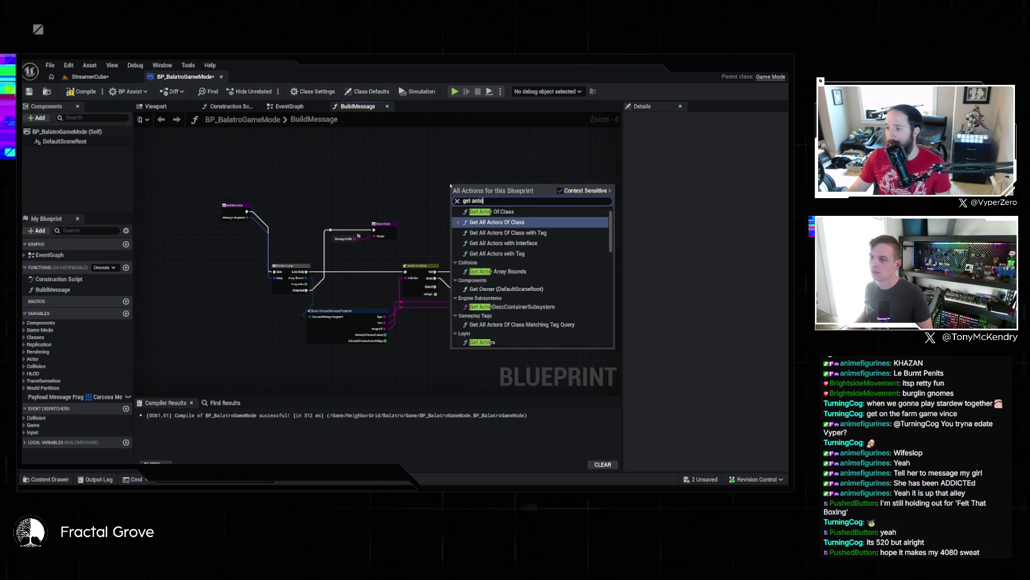
pyautogui.click(89, 76)
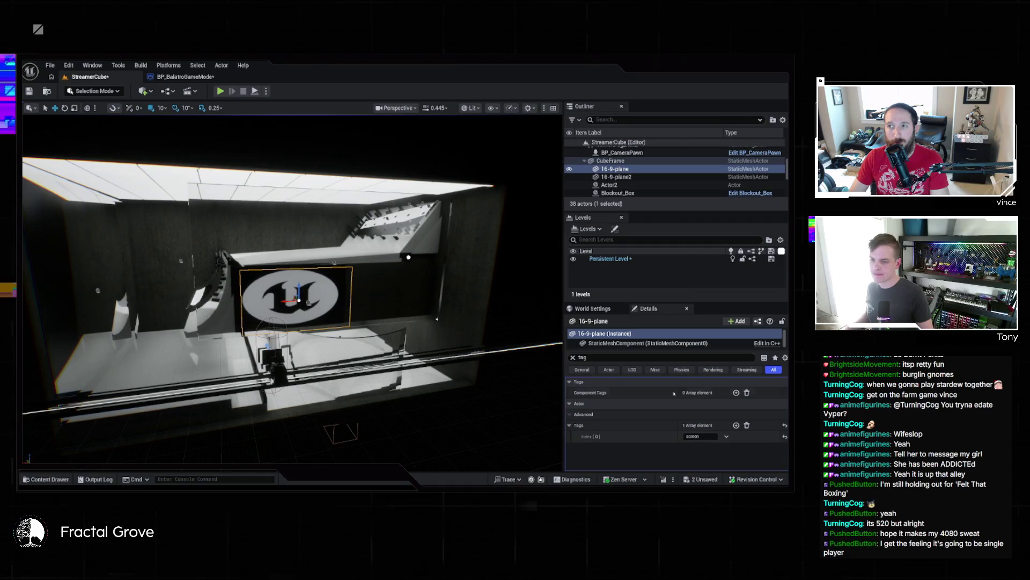
pyautogui.hotkey('ctrl', 'space')
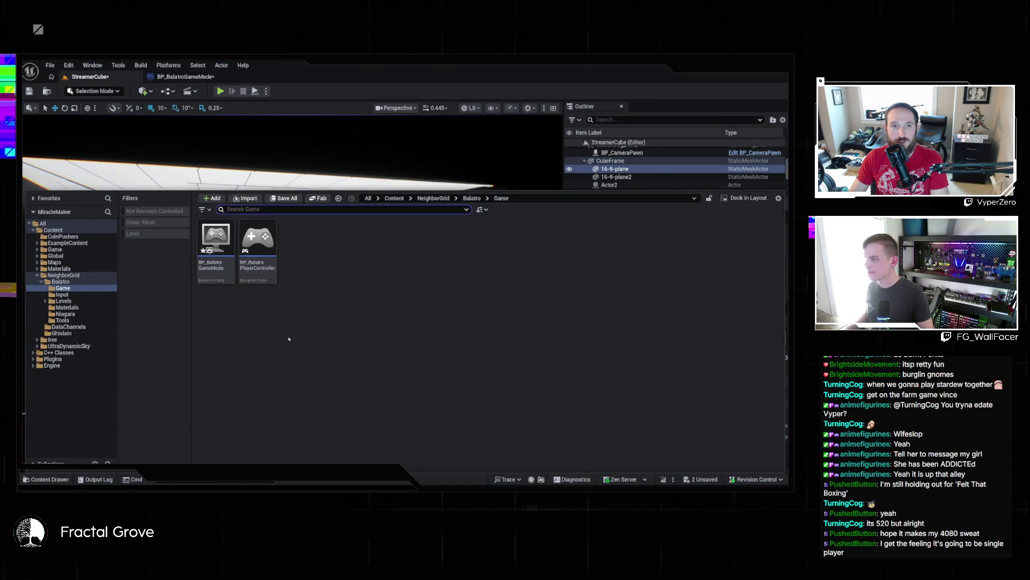
# - Create a new material asset named 'test' and open it for editing
pyautogui.rightClick(445, 274)
pyautogui.click(484, 282)
pyautogui.write('test')
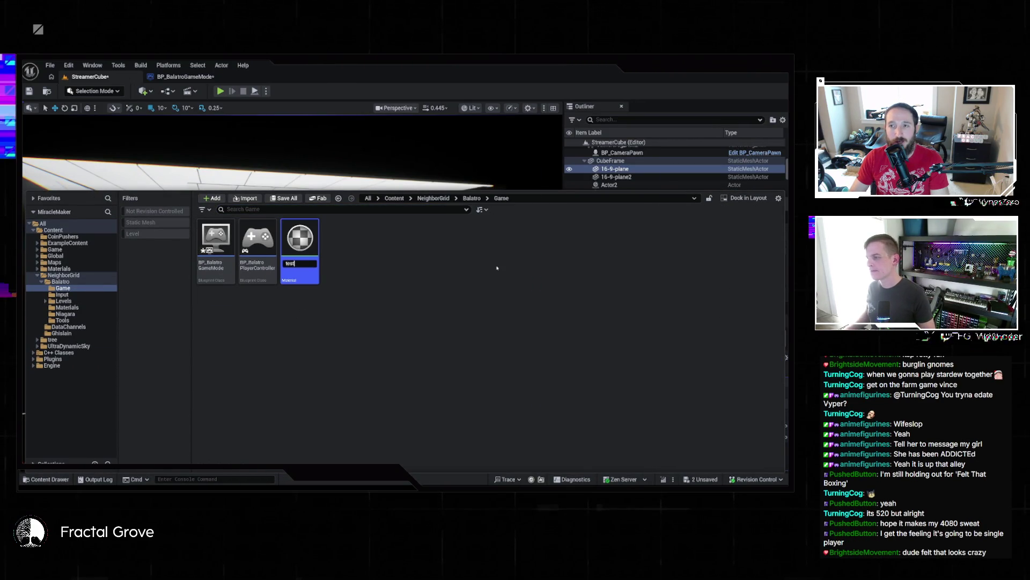
pyautogui.press('Return')
pyautogui.doubleClick(300, 239)
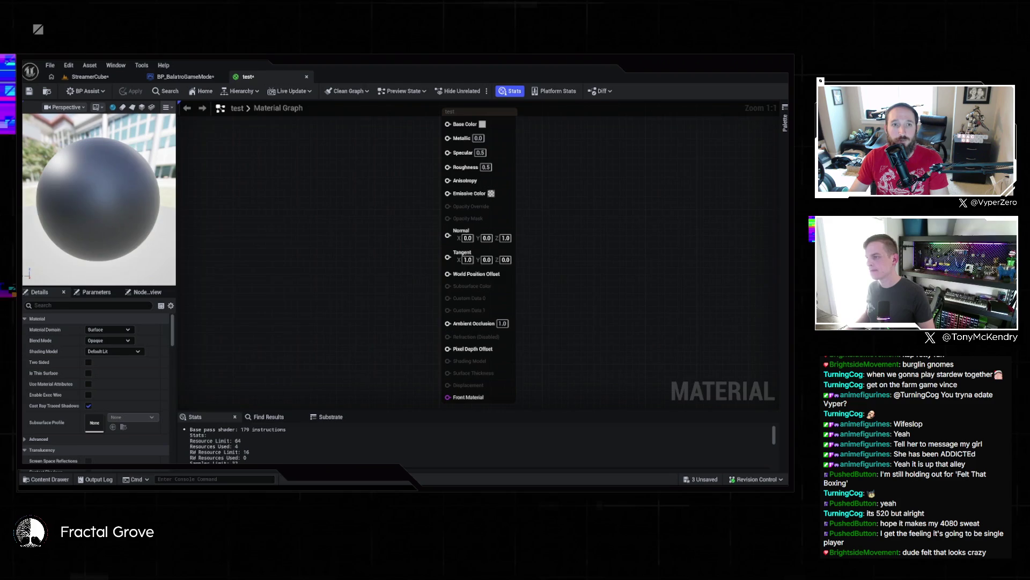
# - Add a texture sample, convert it to a parameter named 'Texture', and wire RGB into Emissive Color
pyautogui.rightClick(289, 163)
pyautogui.write('textu')
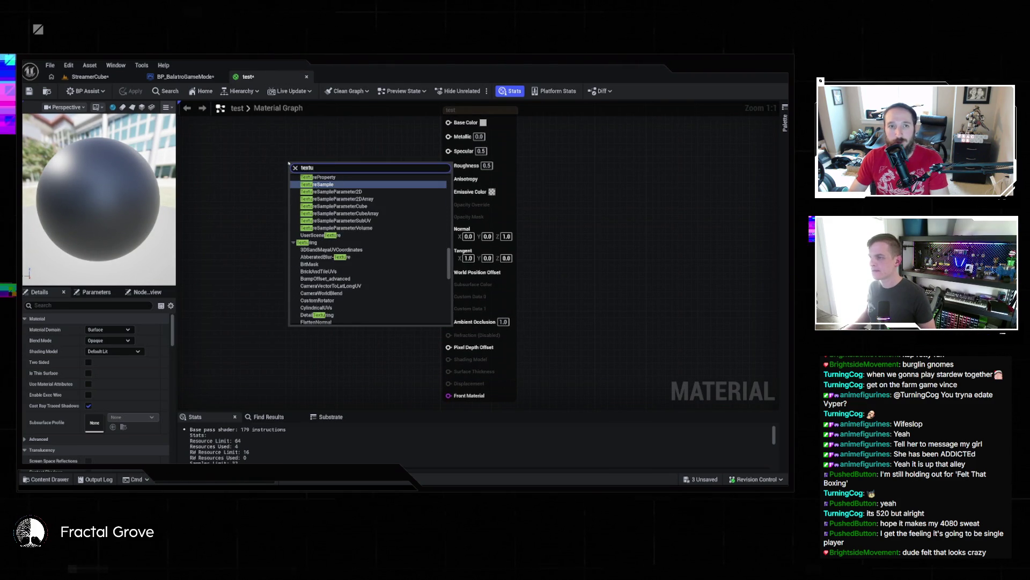
pyautogui.write('re')
pyautogui.press('Return')
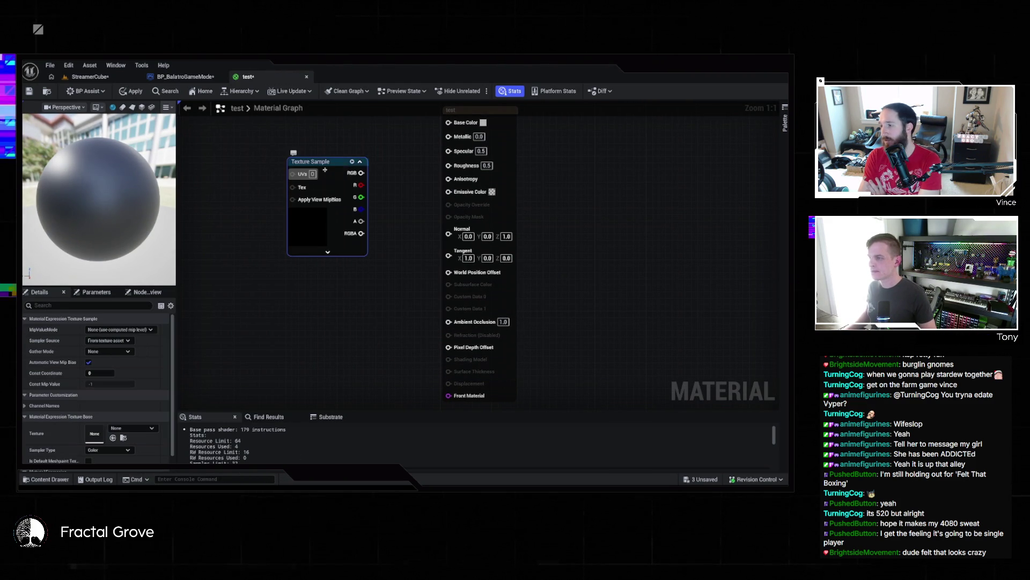
pyautogui.rightClick(318, 163)
pyautogui.click(352, 206)
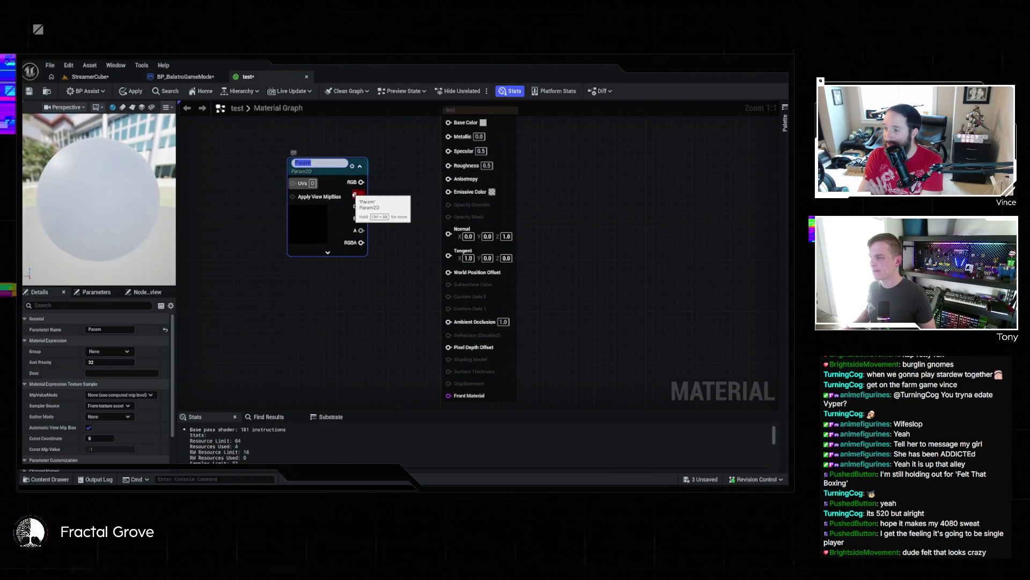
pyautogui.write('Texture')
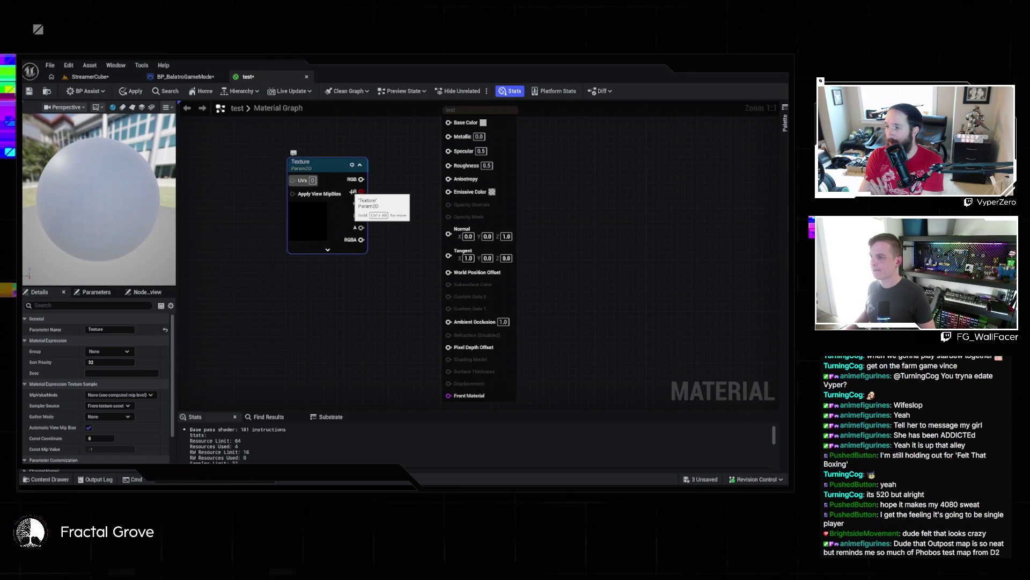
pyautogui.press('Return')
pyautogui.moveTo(316, 266)
pyautogui.mouseDown()
pyautogui.moveTo(316, 234)
pyautogui.moveTo(445, 214)
pyautogui.moveTo(434, 279)
pyautogui.mouseUp()
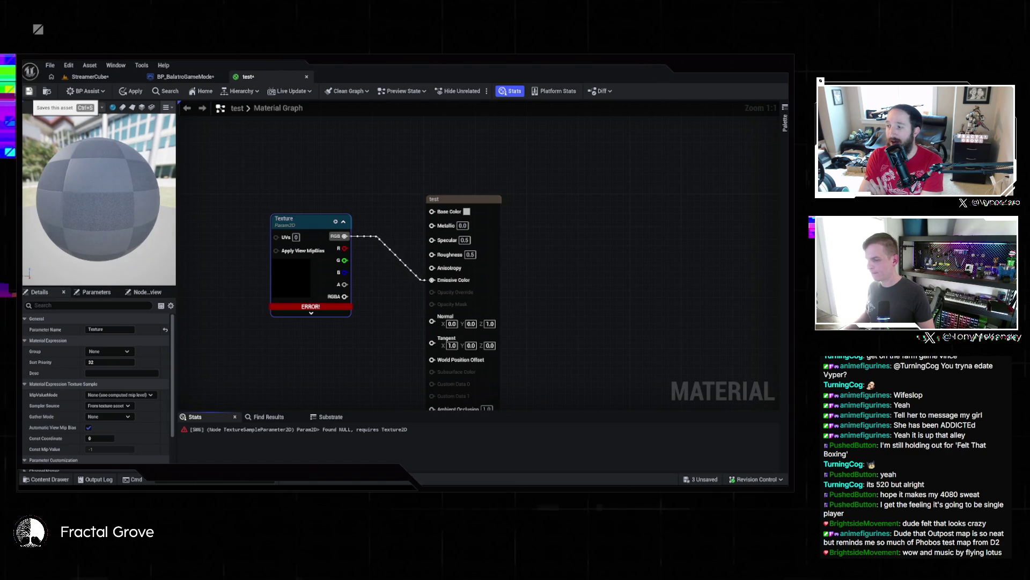
# - Save and apply the test material, continuing past the compilation warnings
pyautogui.hotkey('ctrl', 's')
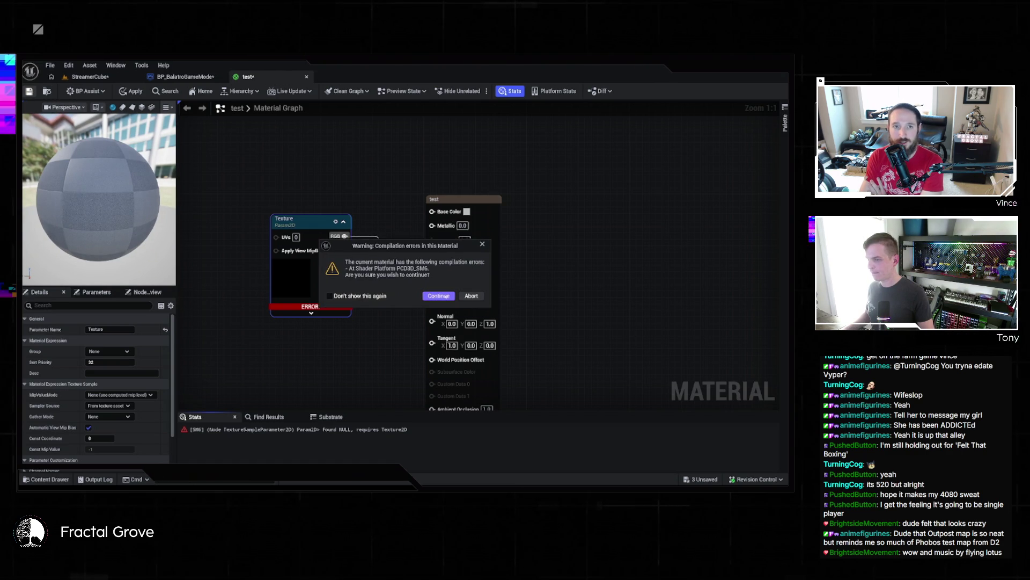
pyautogui.click(447, 297)
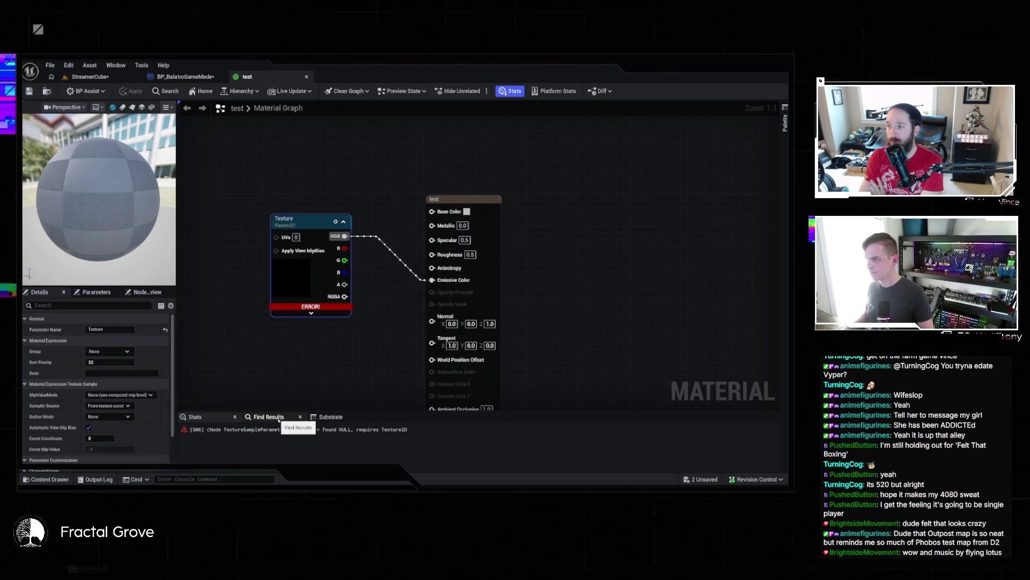
pyautogui.click(116, 329)
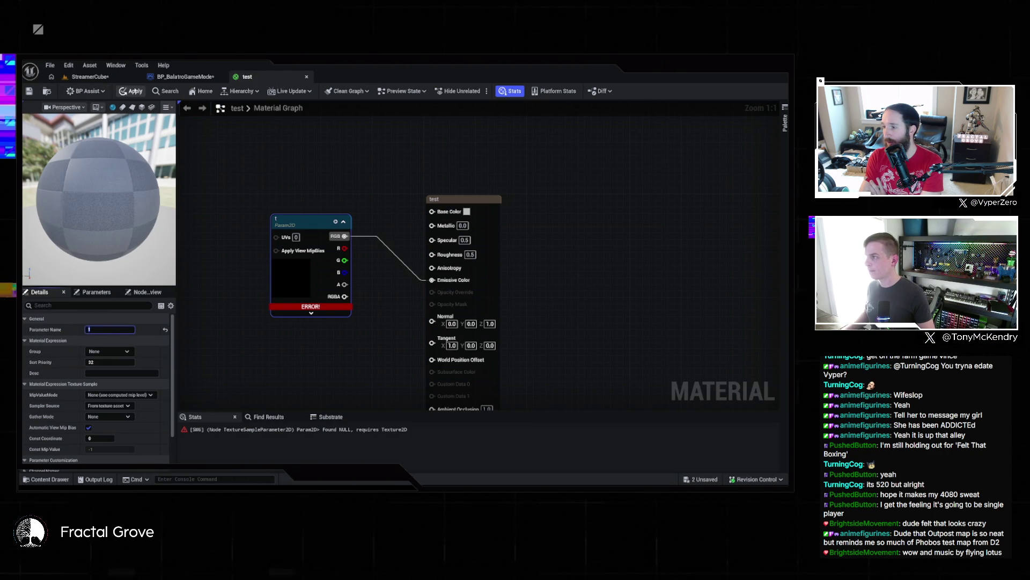
pyautogui.click(132, 91)
pyautogui.click(439, 296)
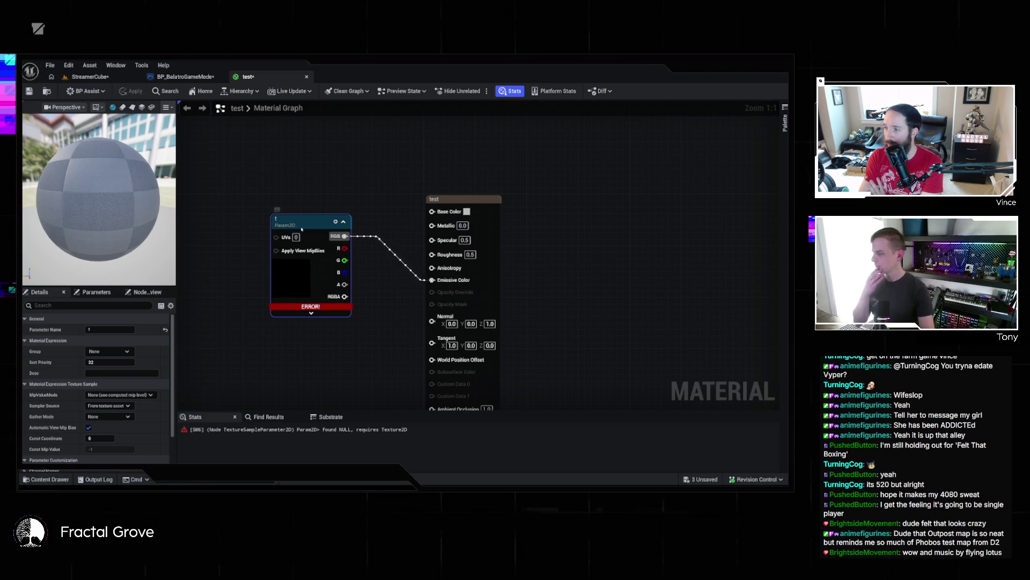
# - Assign 127grey as the Texture parameter's default and apply the material
pyautogui.scroll(-3, 129, 380)
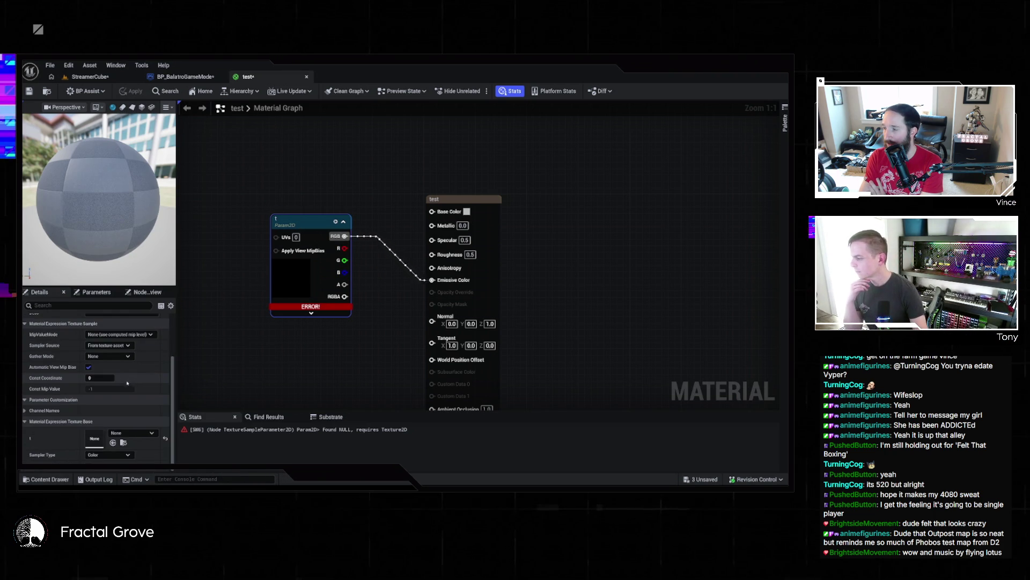
pyautogui.click(124, 433)
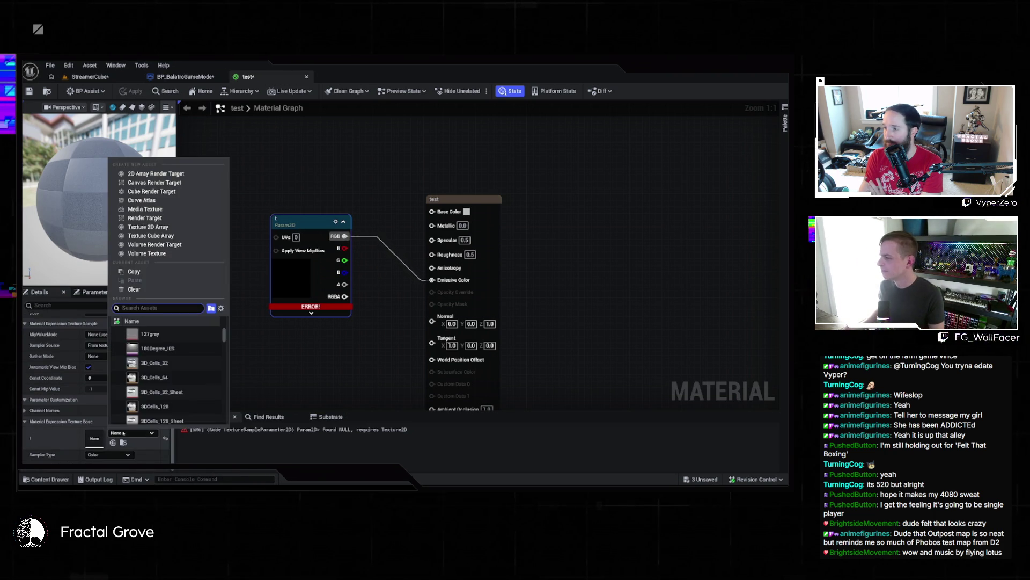
pyautogui.click(166, 335)
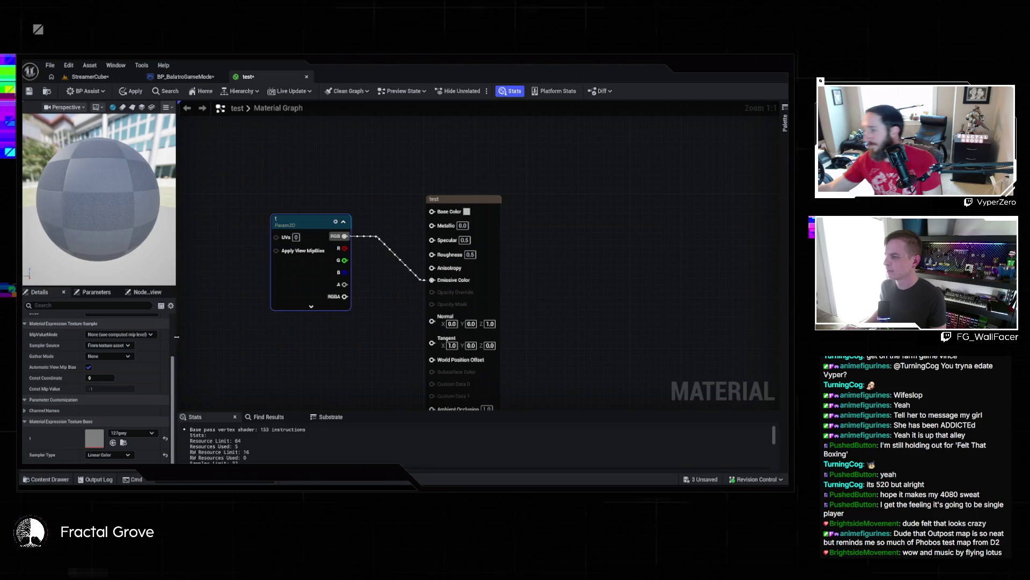
pyautogui.click(131, 90)
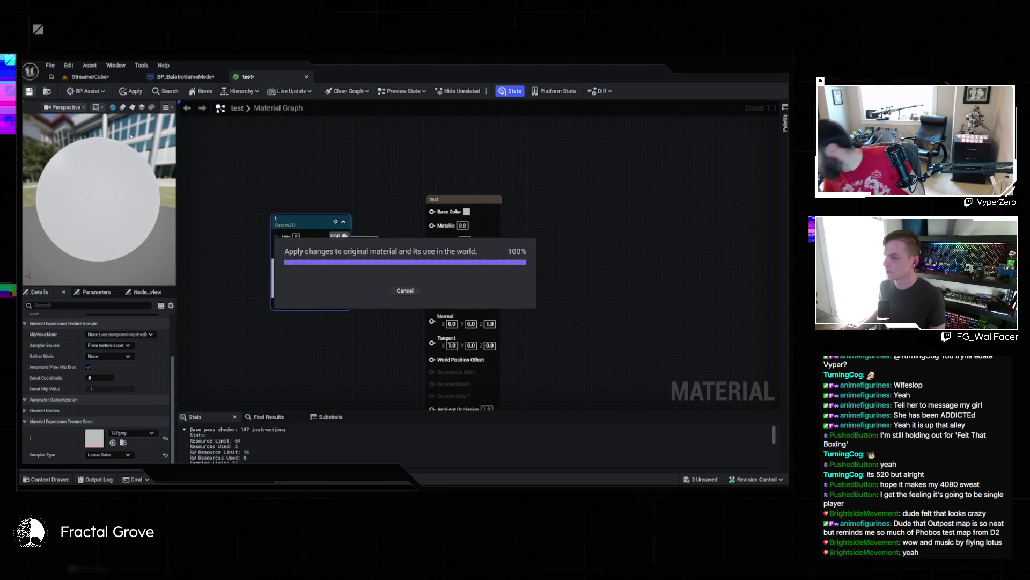
# - Return through the StreamerCube tab to the BP_BalatroGameMode BuildMessage graph
pyautogui.click(88, 80)
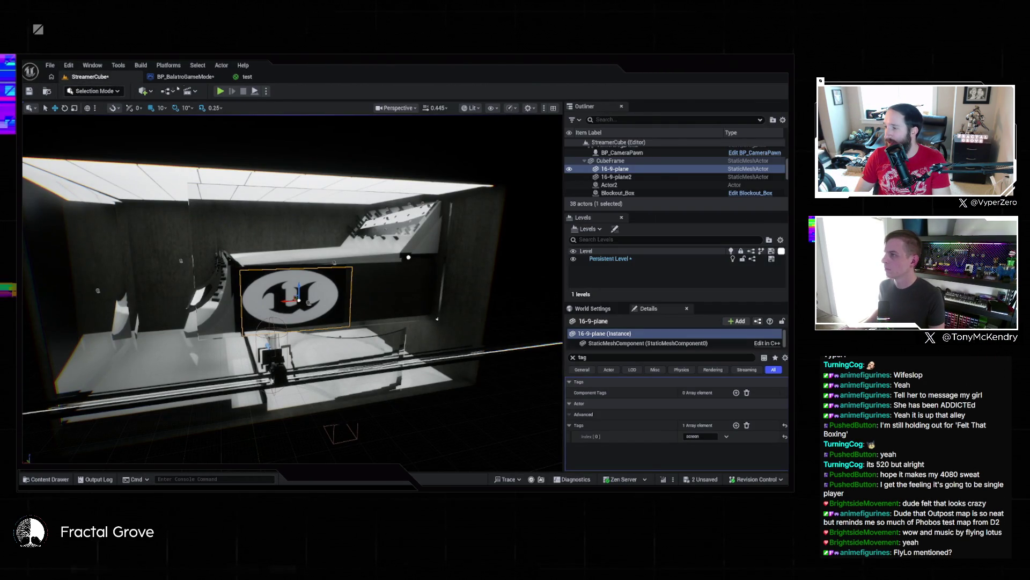
pyautogui.click(185, 77)
pyautogui.rightClick(396, 251)
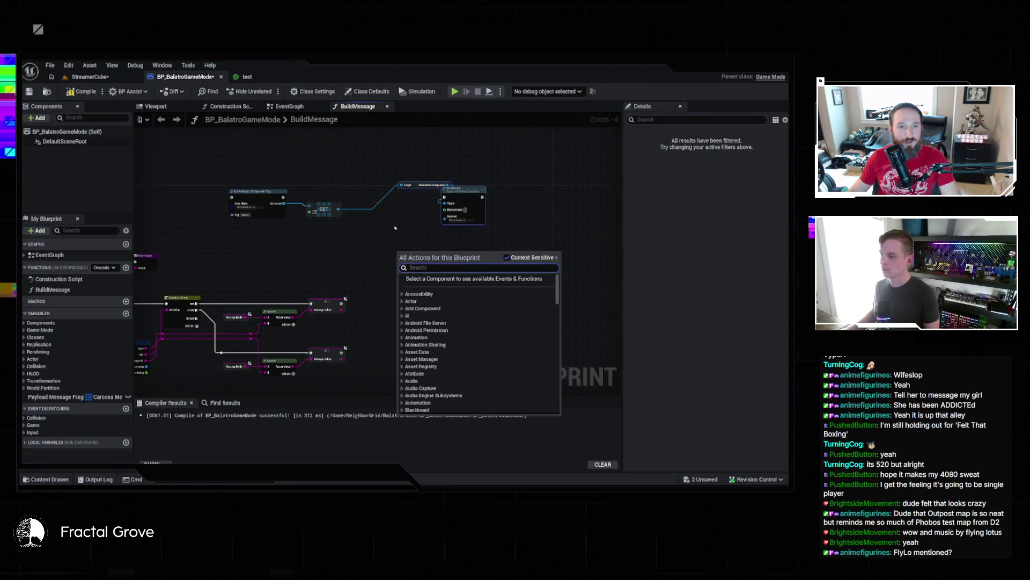
# - Add a Create Dynamic Material Instance node with its Parent set to the test material
pyautogui.write('material')
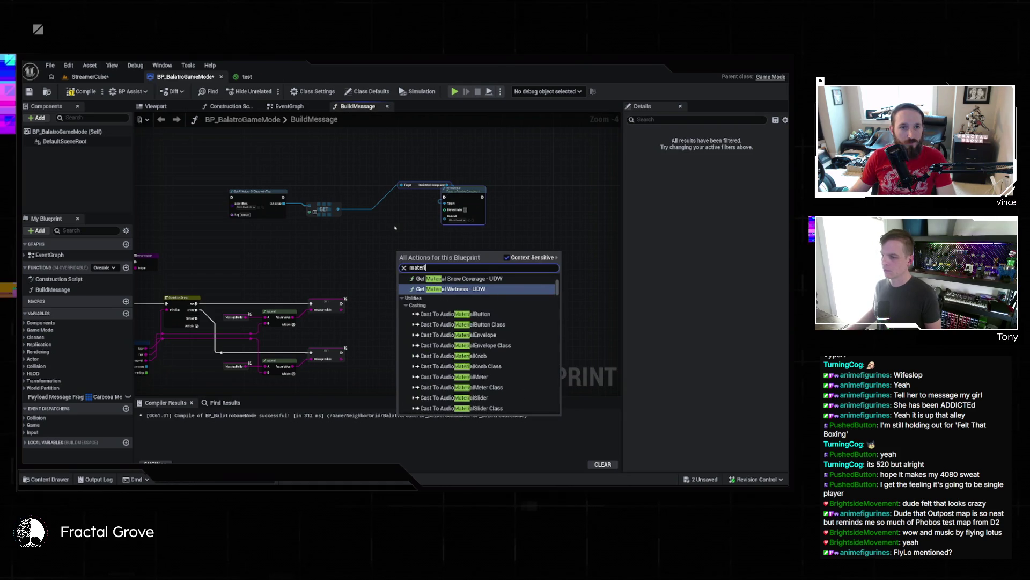
pyautogui.write('namic mate')
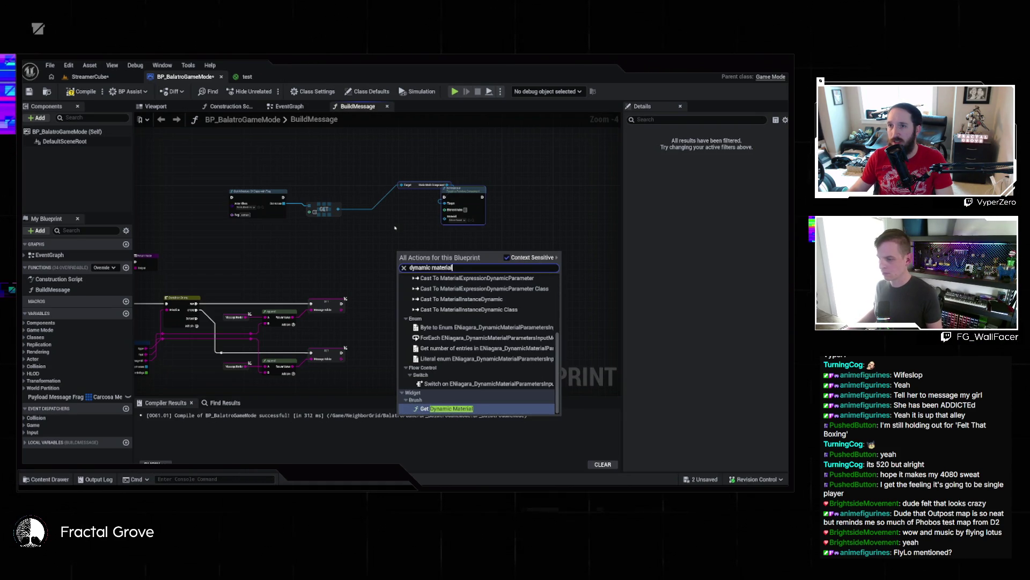
pyautogui.scroll(5, 478, 370)
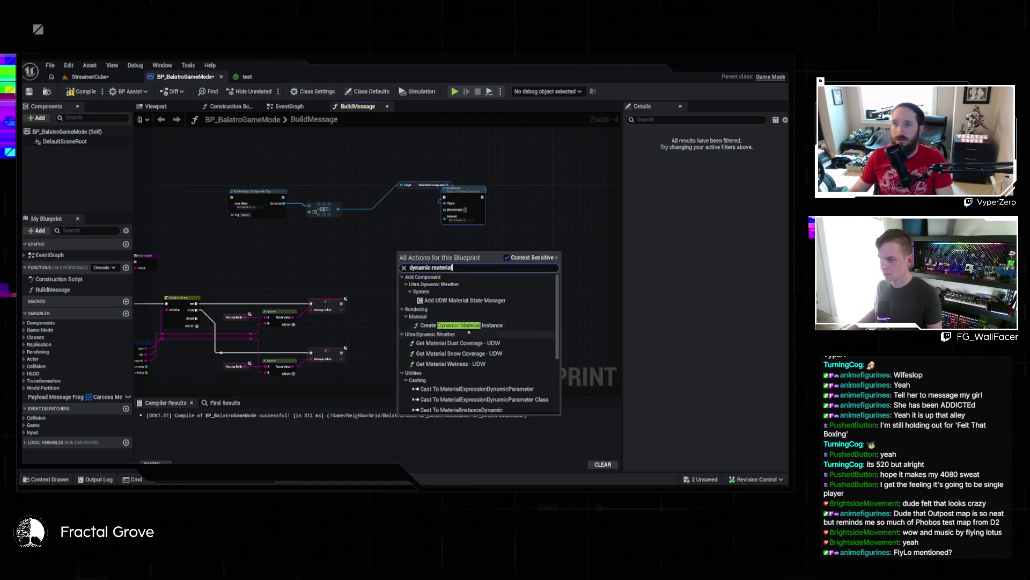
pyautogui.click(462, 325)
pyautogui.scroll(4, 468, 266)
pyautogui.click(354, 272)
pyautogui.write('test')
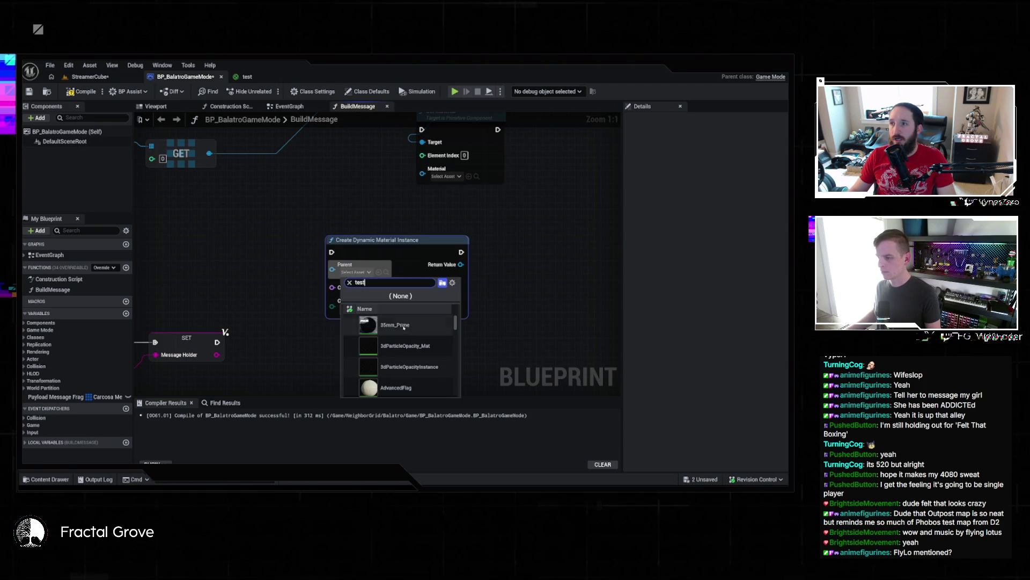
pyautogui.click(394, 353)
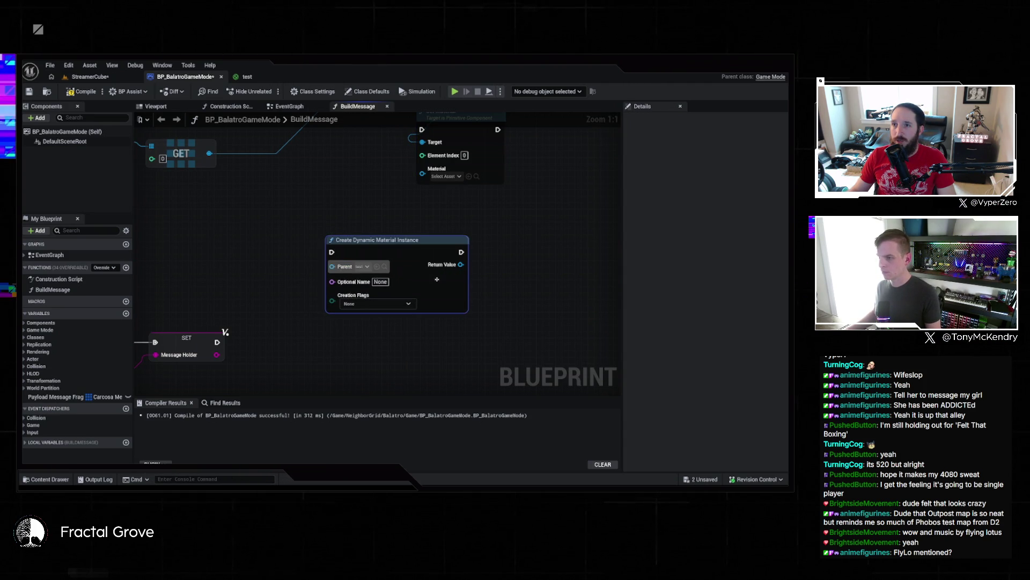
# - Add a Set Texture Parameter Value node fed by the dynamic instance's Return Value
pyautogui.moveTo(460, 267); pyautogui.dragTo(523, 248)
pyautogui.write('set')
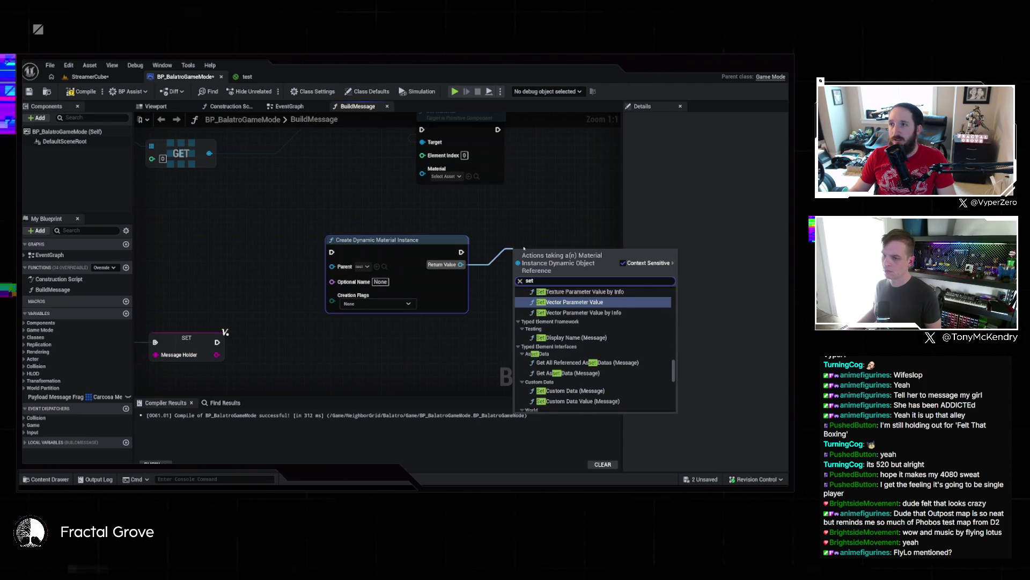
pyautogui.write(' param')
pyautogui.press('Up')
pyautogui.press('Up')
pyautogui.press('Return')
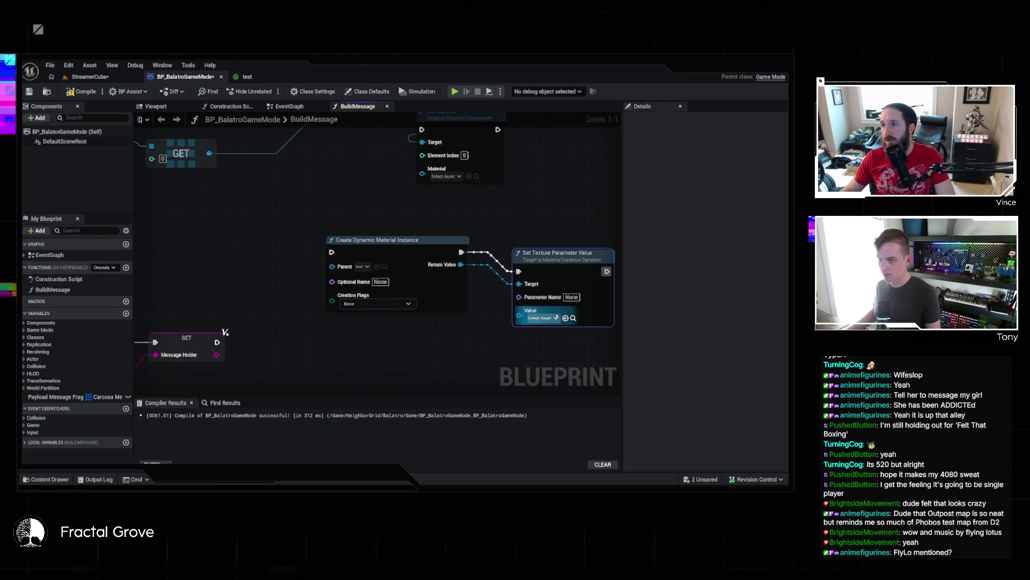
pyautogui.click(572, 297)
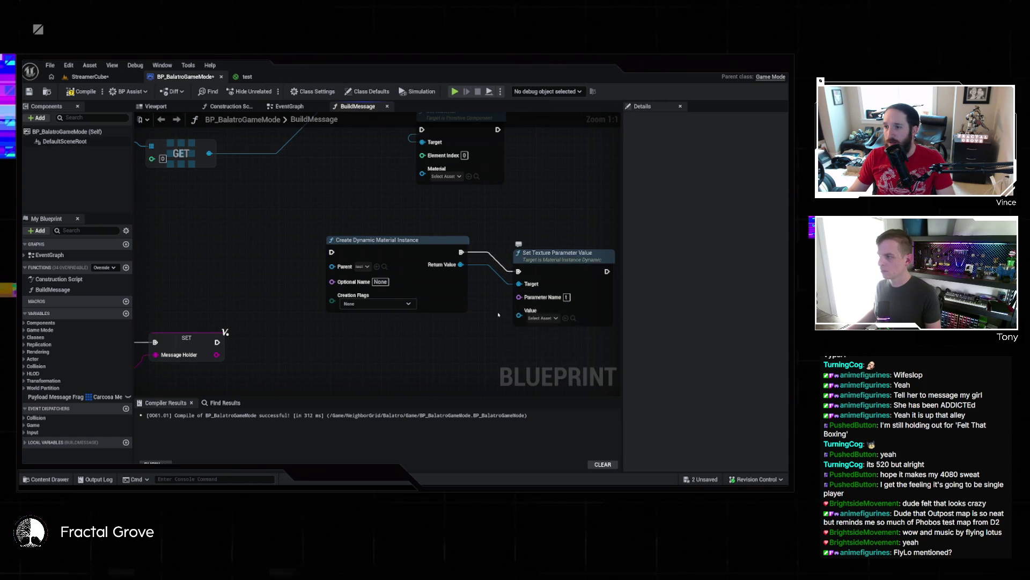
pyautogui.scroll(-5, 513, 313)
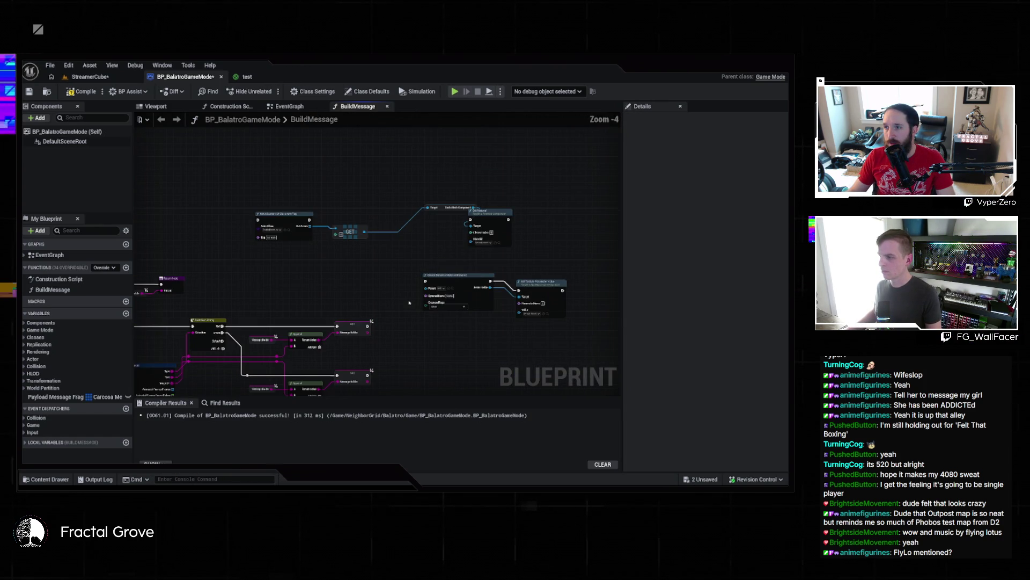
# - Add a GET node off the Animated Frames array output
pyautogui.moveTo(454, 286)
pyautogui.mouseDown()
pyautogui.moveTo(451, 414)
pyautogui.moveTo(451, 209)
pyautogui.mouseUp()
pyautogui.scroll(-1, 391, 211)
pyautogui.moveTo(367, 219)
pyautogui.mouseDown()
pyautogui.moveTo(588, 349)
pyautogui.moveTo(509, 335)
pyautogui.mouseUp()
pyautogui.moveTo(361, 310); pyautogui.dragTo(360, 257)
pyautogui.scroll(3, 416, 323)
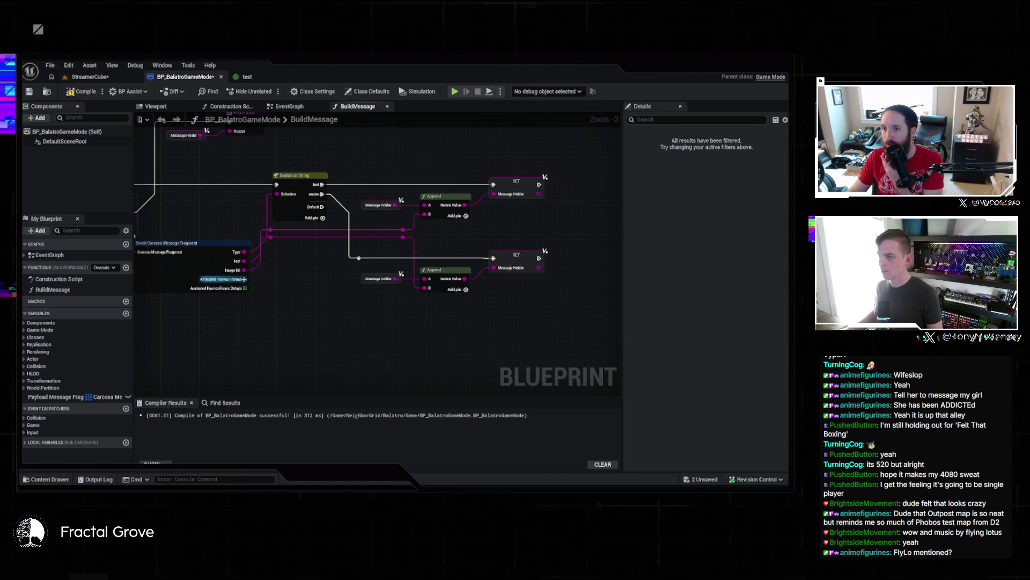
pyautogui.moveTo(244, 279)
pyautogui.mouseDown()
pyautogui.moveTo(444, 322)
pyautogui.moveTo(368, 330)
pyautogui.mouseUp()
pyautogui.write('get')
pyautogui.press('Return')
# - Wire execution so Get All Actors follows the message SET and Set Material follows Set Texture Parameter
pyautogui.scroll(-2, 395, 258)
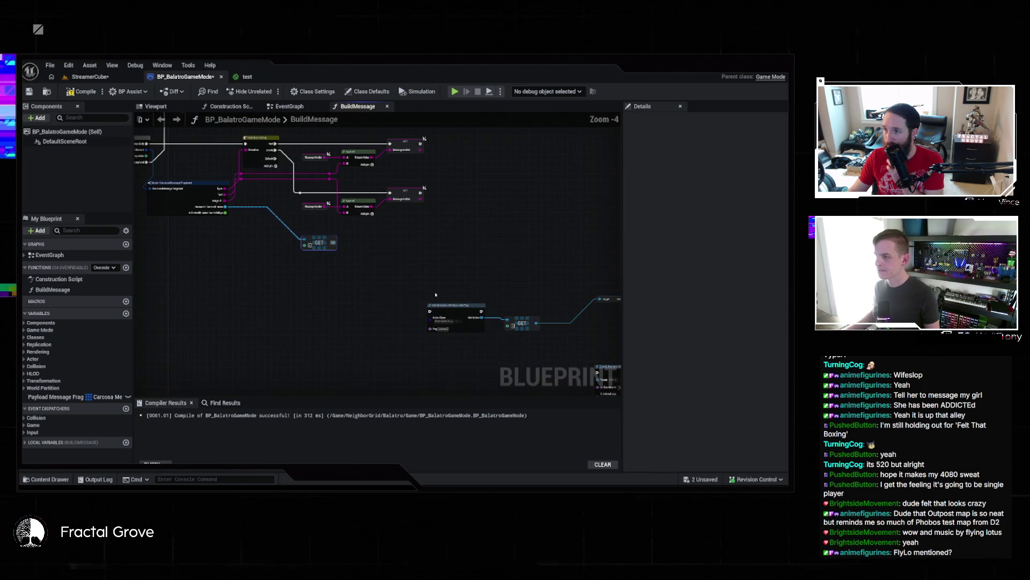
pyautogui.moveTo(346, 245)
pyautogui.mouseDown()
pyautogui.moveTo(400, 263)
pyautogui.moveTo(341, 237)
pyautogui.mouseUp()
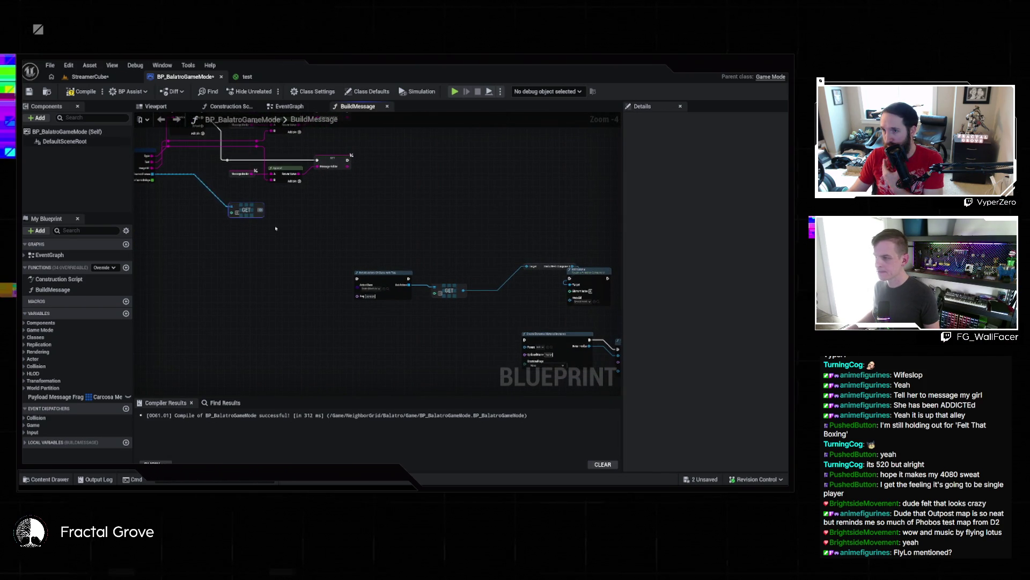
pyautogui.scroll(5, 518, 284)
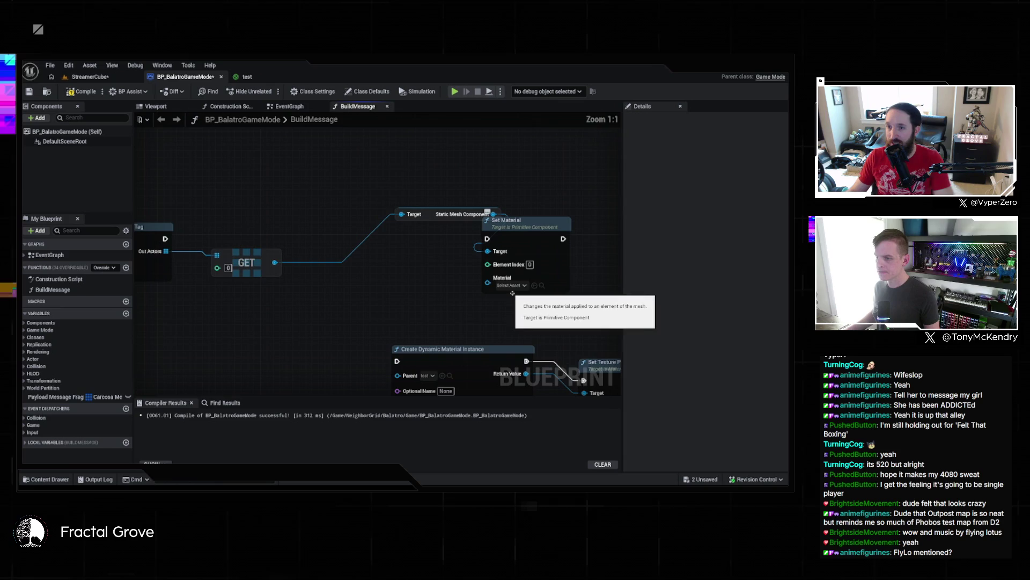
pyautogui.scroll(-2, 523, 285)
pyautogui.moveTo(524, 284)
pyautogui.mouseDown()
pyautogui.moveTo(356, 300)
pyautogui.moveTo(328, 231)
pyautogui.mouseUp()
pyautogui.scroll(-2, 374, 298)
pyautogui.moveTo(390, 325)
pyautogui.mouseDown()
pyautogui.moveTo(499, 233)
pyautogui.moveTo(234, 257)
pyautogui.mouseUp()
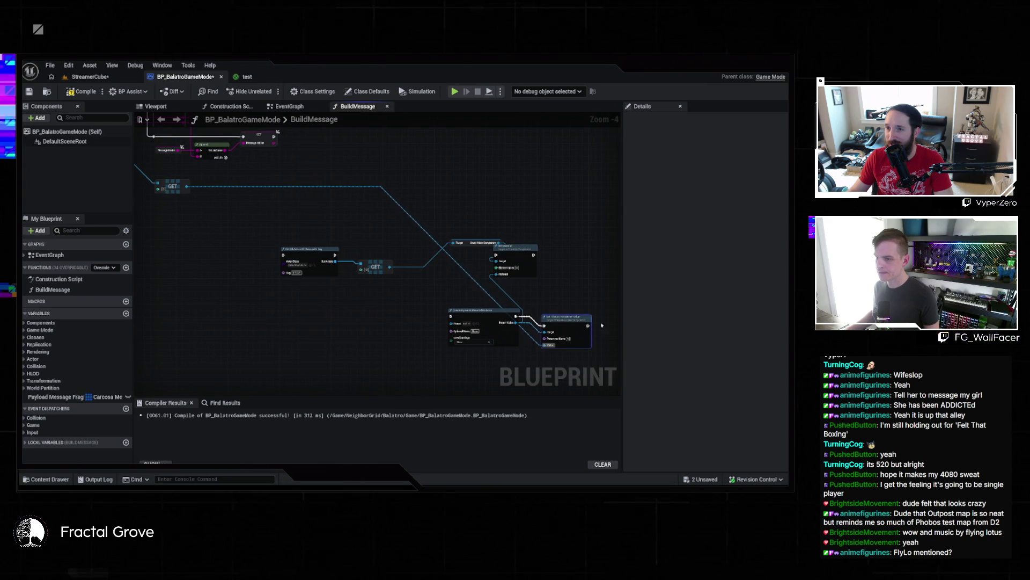
pyautogui.moveTo(588, 325); pyautogui.dragTo(493, 257)
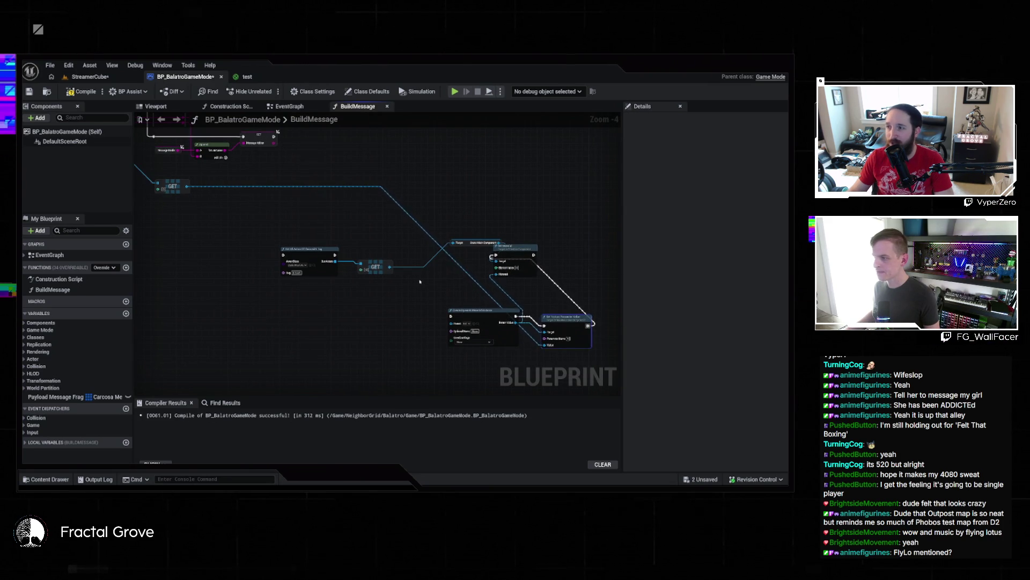
pyautogui.moveTo(418, 280); pyautogui.dragTo(509, 331)
pyautogui.moveTo(367, 279); pyautogui.dragTo(418, 309)
pyautogui.moveTo(412, 217)
pyautogui.mouseDown()
pyautogui.moveTo(436, 290)
pyautogui.moveTo(423, 335)
pyautogui.moveTo(364, 285)
pyautogui.mouseUp()
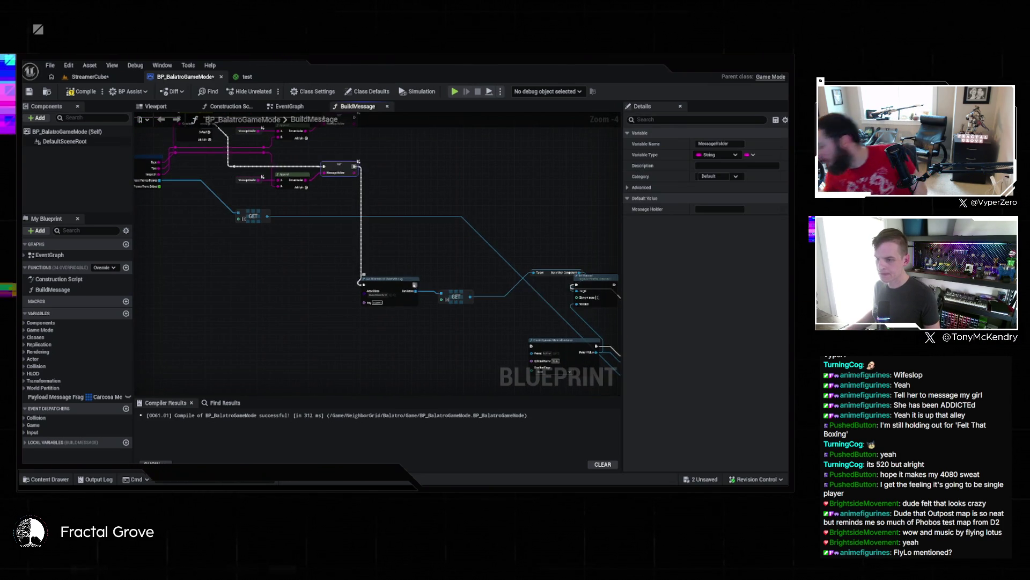
pyautogui.click(397, 322)
pyautogui.moveTo(538, 340); pyautogui.dragTo(396, 262)
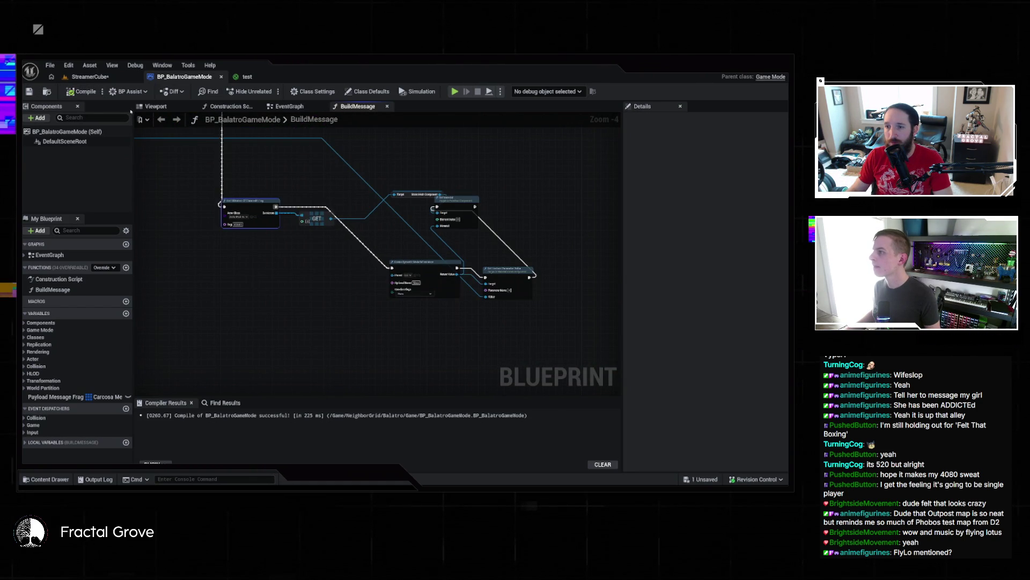
pyautogui.click(88, 76)
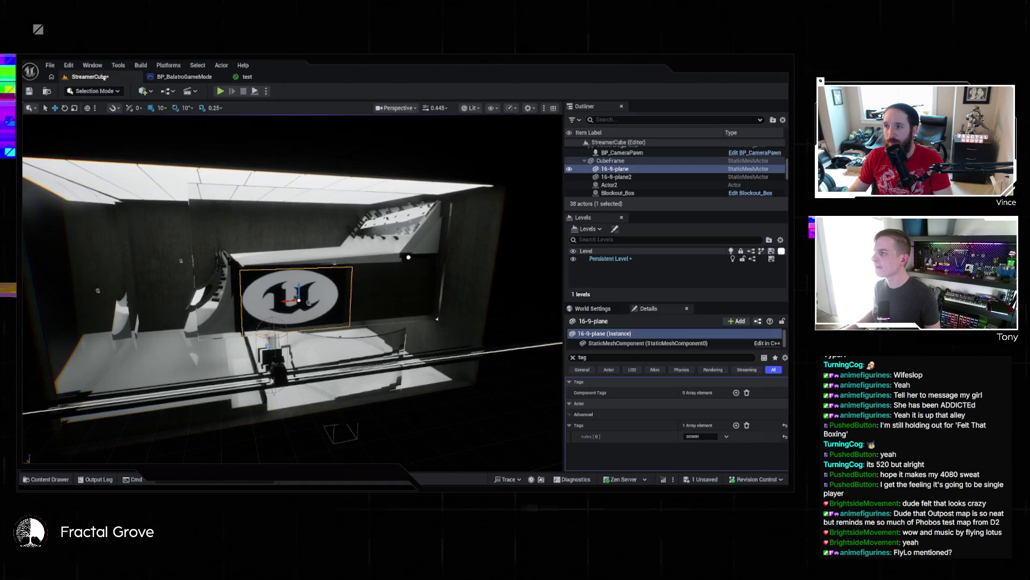
pyautogui.click(223, 93)
pyautogui.click(462, 294)
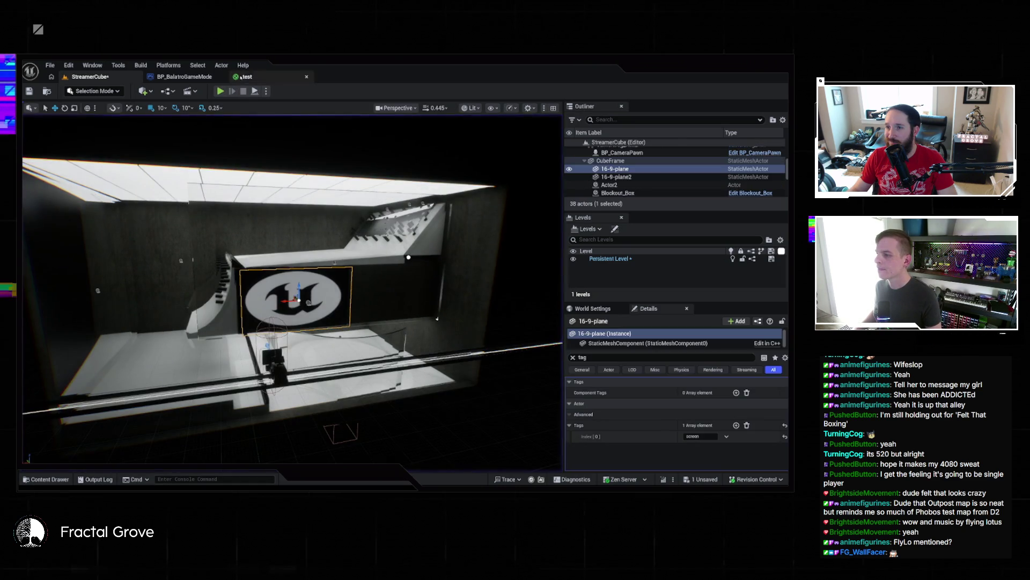
pyautogui.click(184, 77)
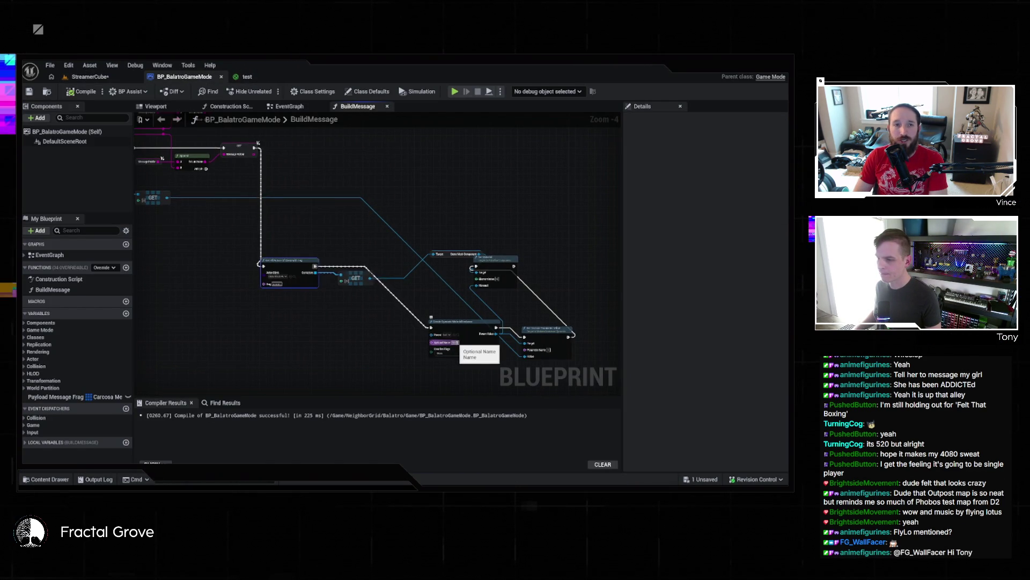
pyautogui.click(254, 77)
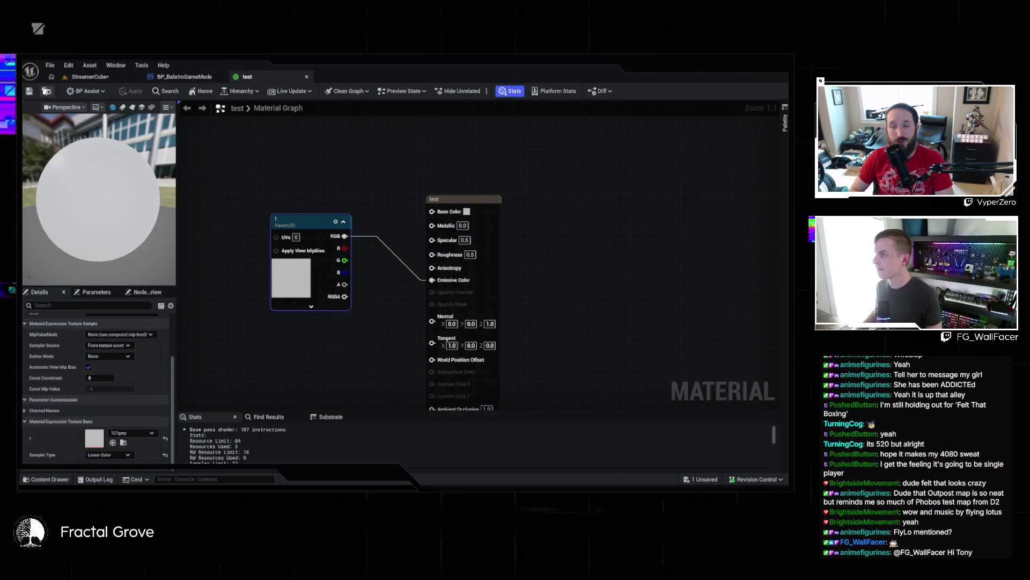
pyautogui.click(88, 77)
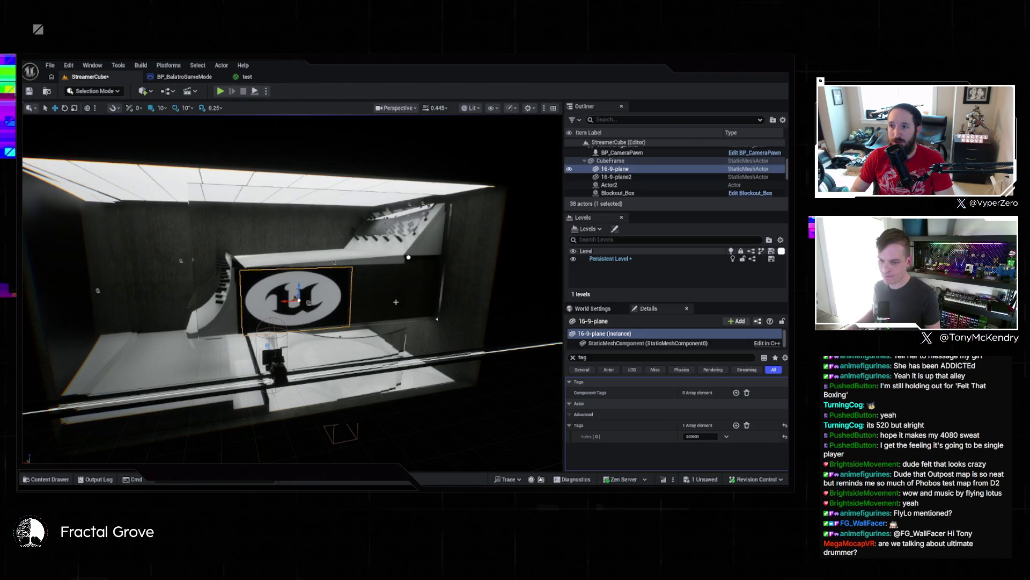
pyautogui.click(185, 77)
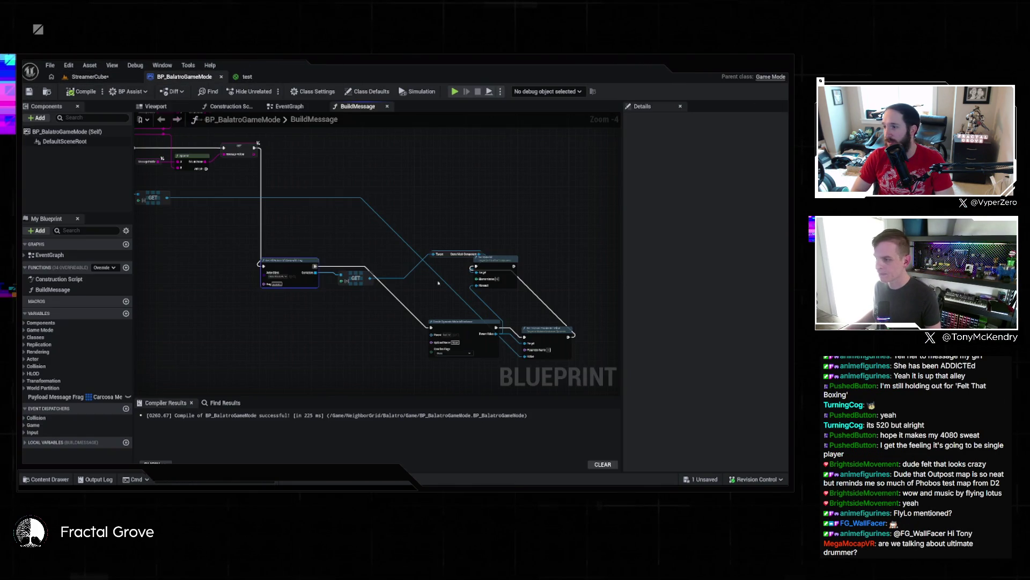
# - Straighten the Get All Actors node with its wire and review the surrounding BuildMessage nodes
pyautogui.moveTo(299, 296)
pyautogui.mouseDown()
pyautogui.moveTo(432, 351)
pyautogui.moveTo(317, 338)
pyautogui.mouseUp()
pyautogui.press('q')
pyautogui.moveTo(381, 330); pyautogui.dragTo(322, 324)
pyautogui.moveTo(449, 322); pyautogui.dragTo(390, 320)
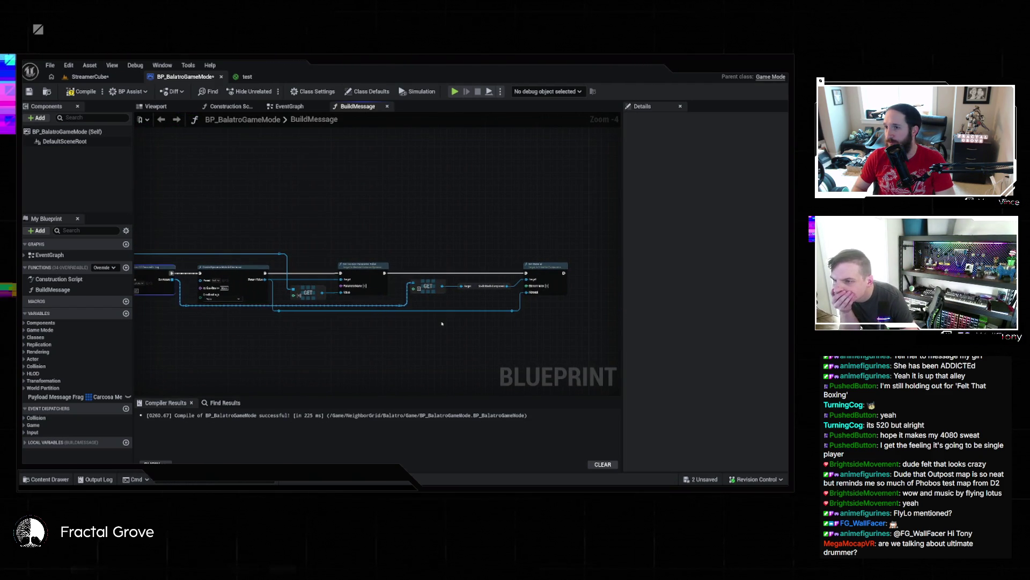
pyautogui.moveTo(448, 322); pyautogui.dragTo(476, 305)
pyautogui.moveTo(346, 290); pyautogui.dragTo(472, 290)
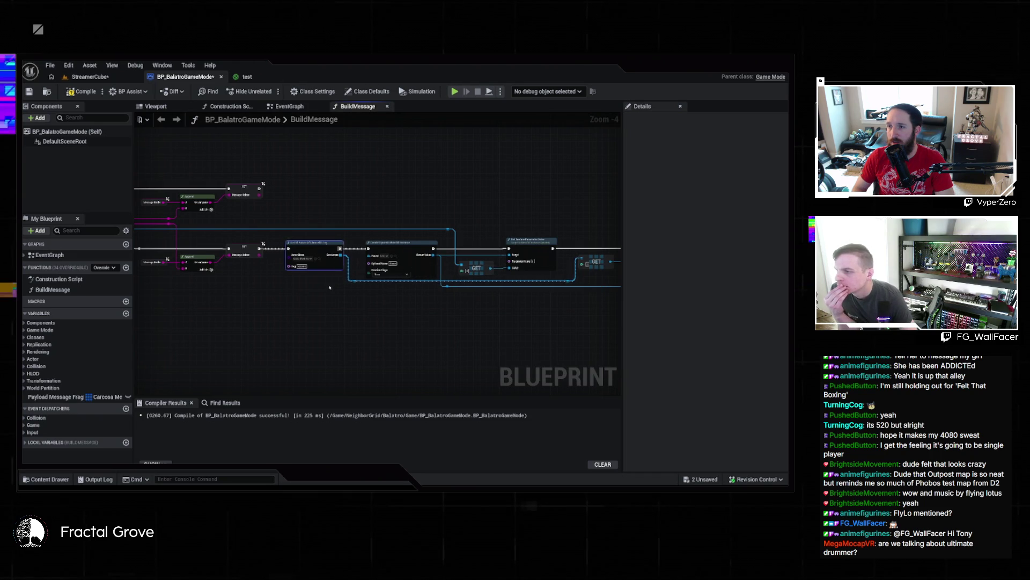
pyautogui.moveTo(328, 288)
pyautogui.mouseDown()
pyautogui.moveTo(492, 279)
pyautogui.moveTo(394, 299)
pyautogui.moveTo(280, 293)
pyautogui.mouseUp()
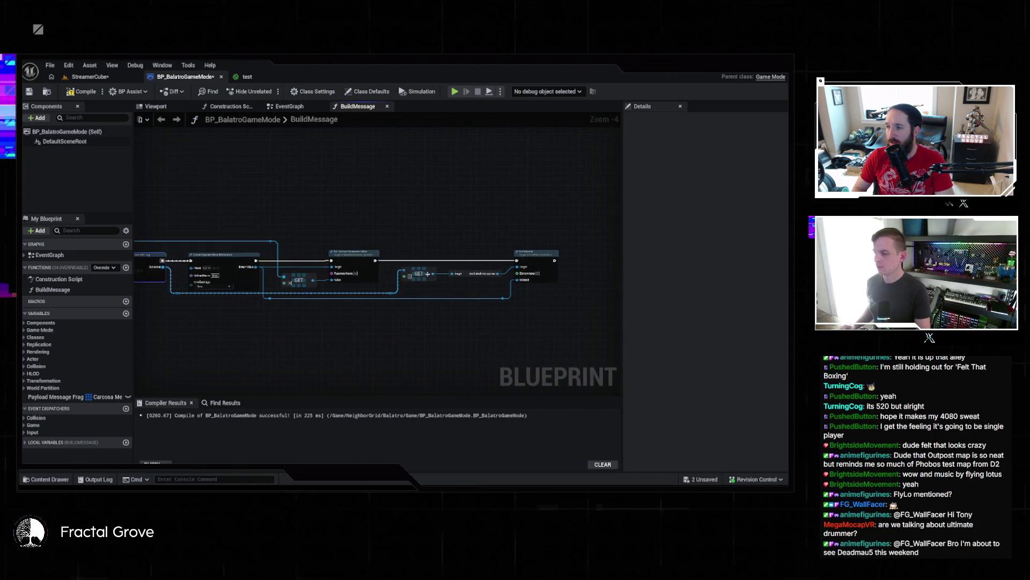
# - Follow the node chain to its right-hand end and compile and save BP_BalatroGameMode
pyautogui.moveTo(239, 249)
pyautogui.mouseDown()
pyautogui.moveTo(282, 250)
pyautogui.moveTo(395, 219)
pyautogui.mouseUp()
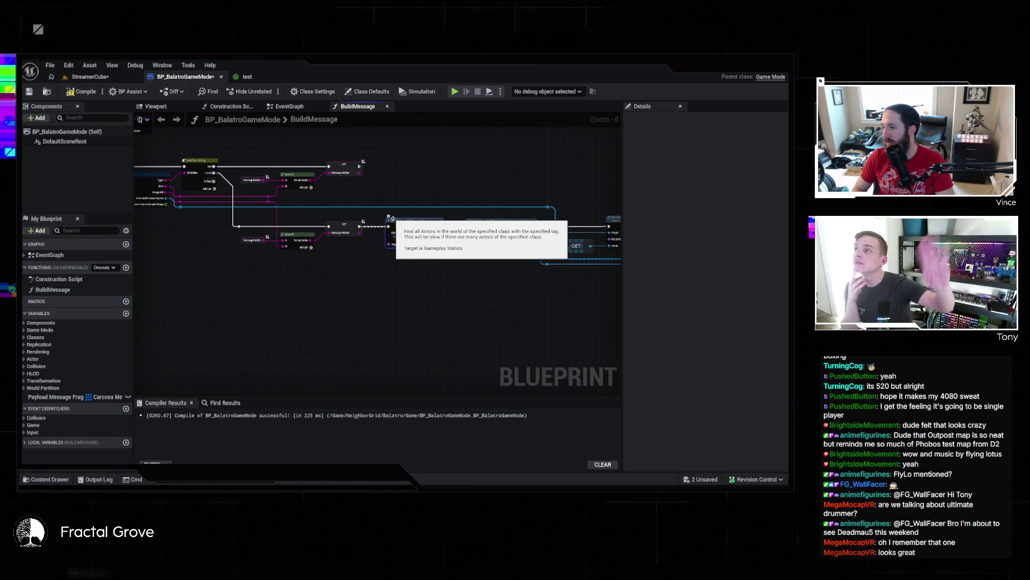
pyautogui.moveTo(358, 200); pyautogui.dragTo(355, 229)
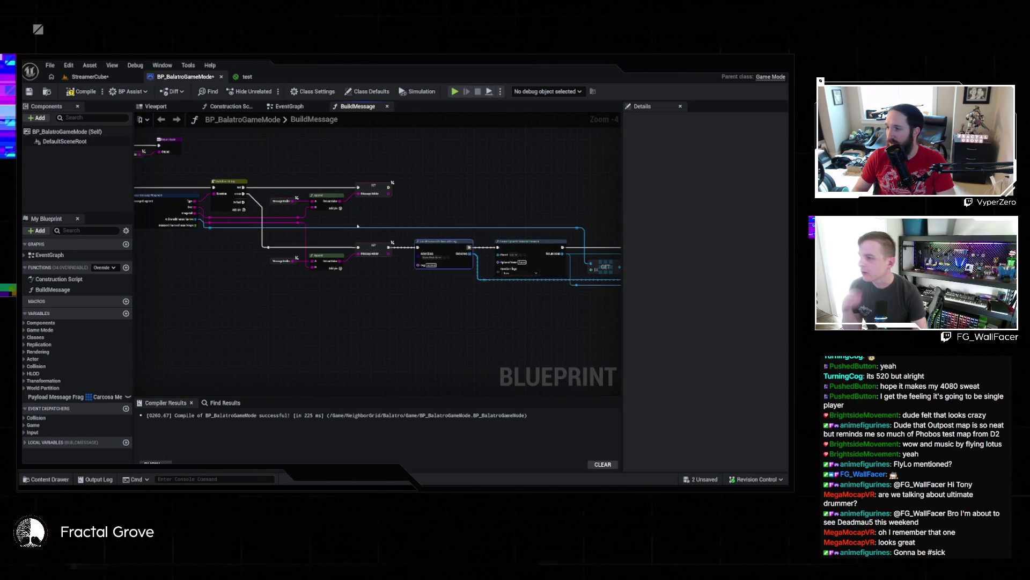
pyautogui.moveTo(317, 171); pyautogui.dragTo(398, 192)
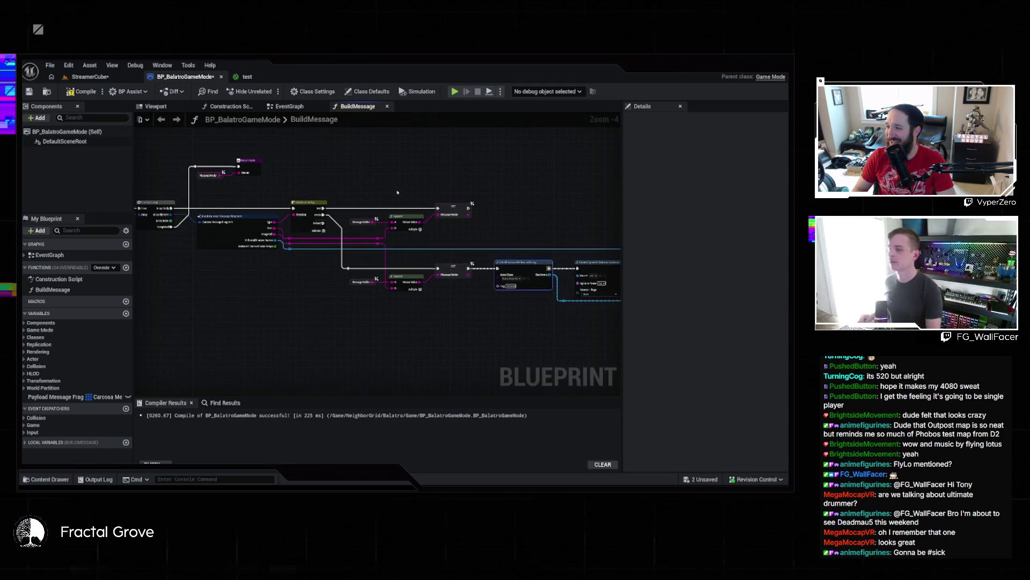
pyautogui.moveTo(398, 177); pyautogui.dragTo(268, 229)
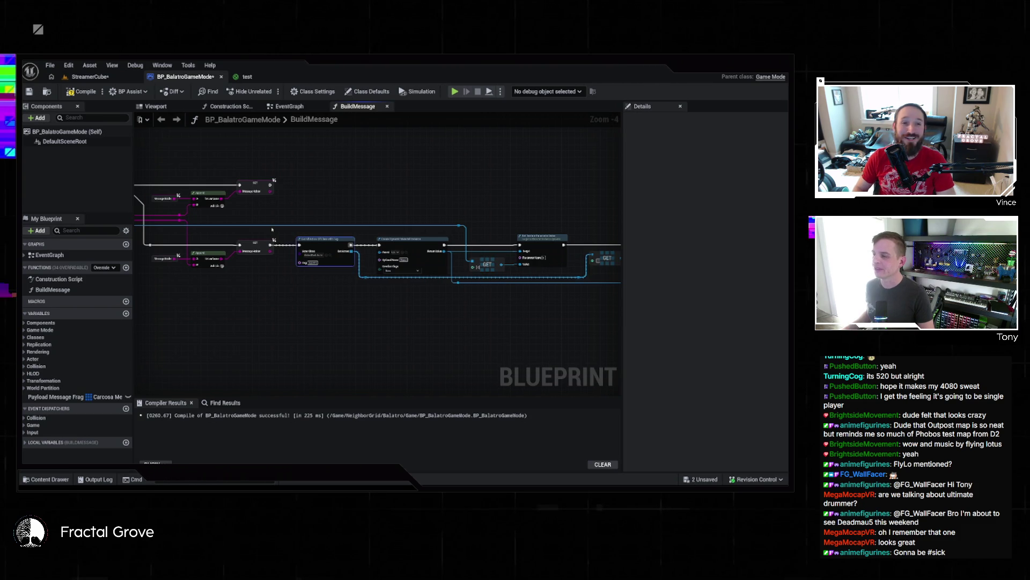
pyautogui.moveTo(272, 229)
pyautogui.mouseDown()
pyautogui.moveTo(327, 193)
pyautogui.moveTo(262, 176)
pyautogui.moveTo(365, 185)
pyautogui.mouseUp()
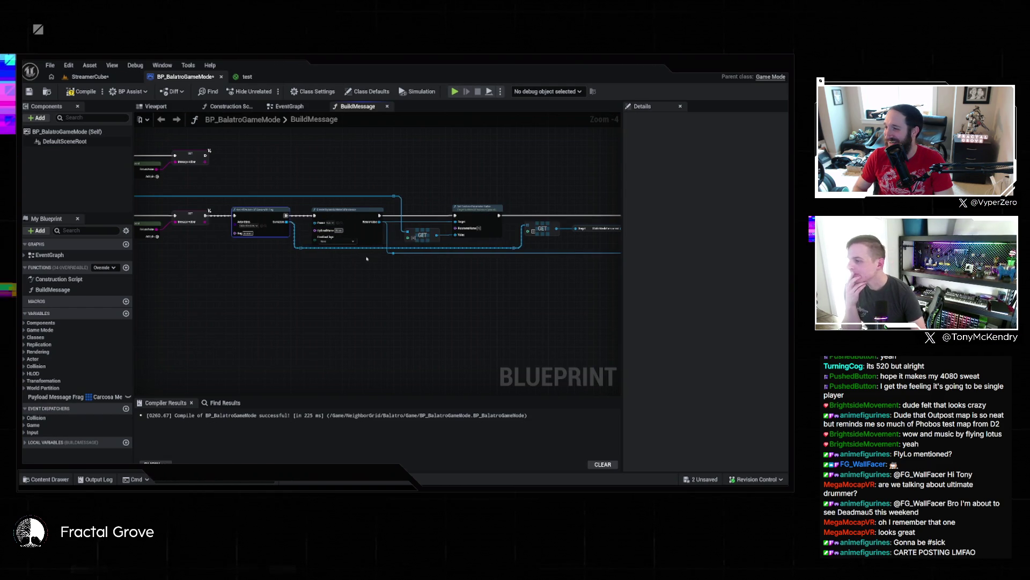
pyautogui.moveTo(368, 260)
pyautogui.mouseDown()
pyautogui.moveTo(262, 267)
pyautogui.moveTo(623, 283)
pyautogui.mouseUp()
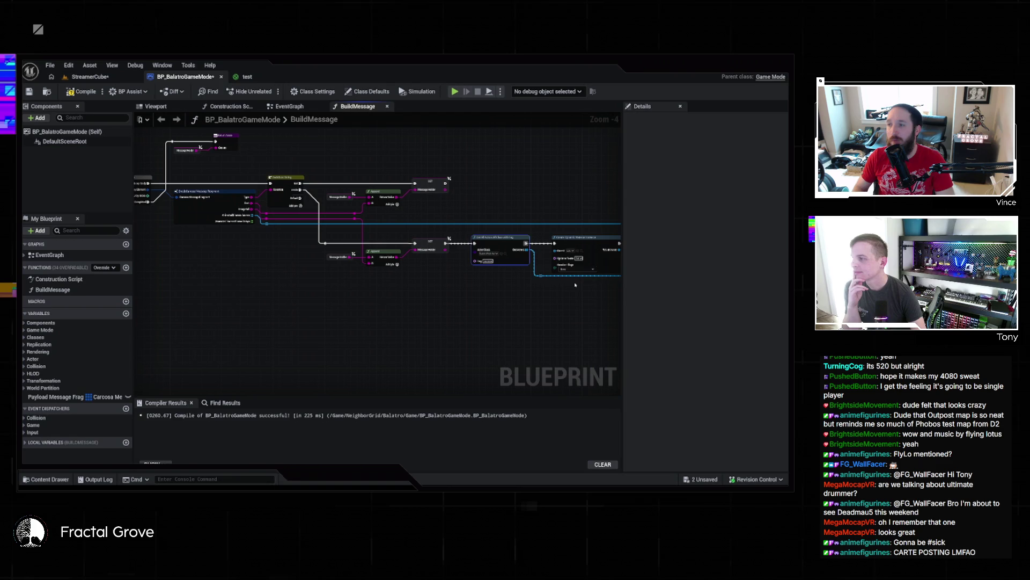
pyautogui.hotkey('ctrl', 's')
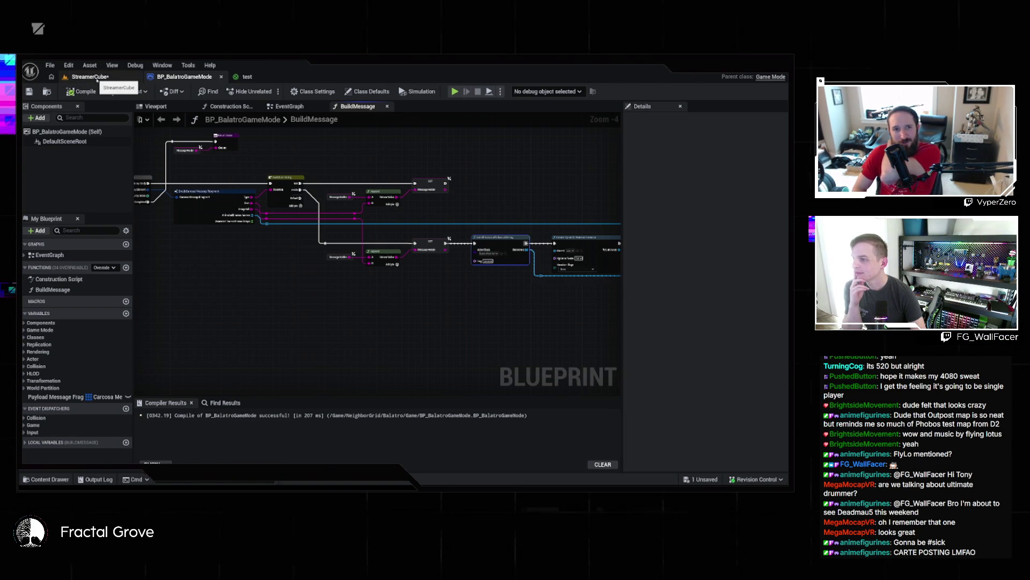
pyautogui.moveTo(419, 186)
pyautogui.mouseDown()
pyautogui.moveTo(149, 144)
pyautogui.moveTo(65, 215)
pyautogui.moveTo(32, 182)
pyautogui.moveTo(10, 198)
pyautogui.mouseUp()
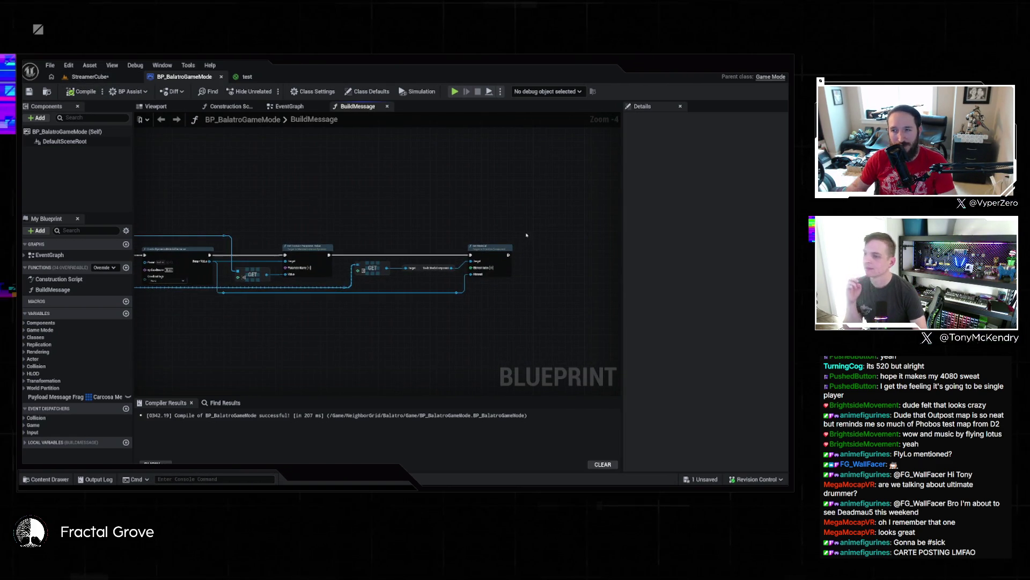
# - Add an Is Valid check on the found screen actor so Set Material runs only when valid
pyautogui.moveTo(509, 254); pyautogui.dragTo(546, 245)
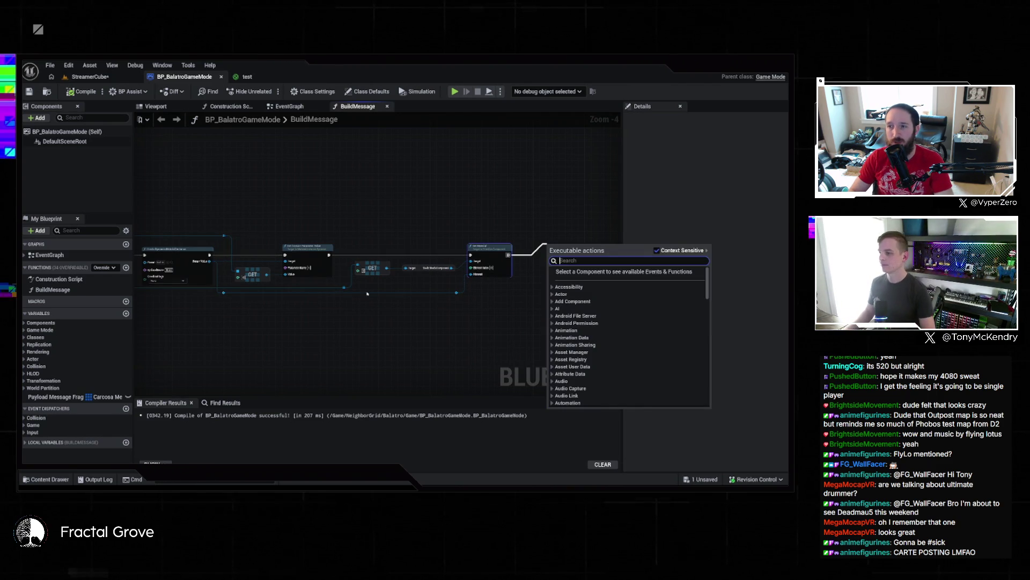
pyautogui.click(411, 241)
pyautogui.moveTo(386, 268); pyautogui.dragTo(387, 238)
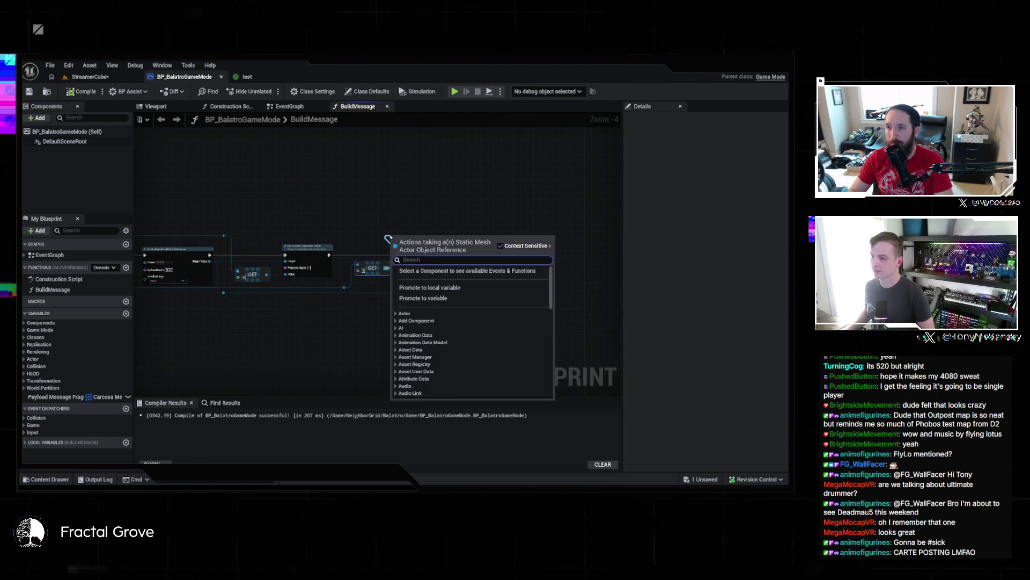
pyautogui.write('is valid')
pyautogui.click(439, 344)
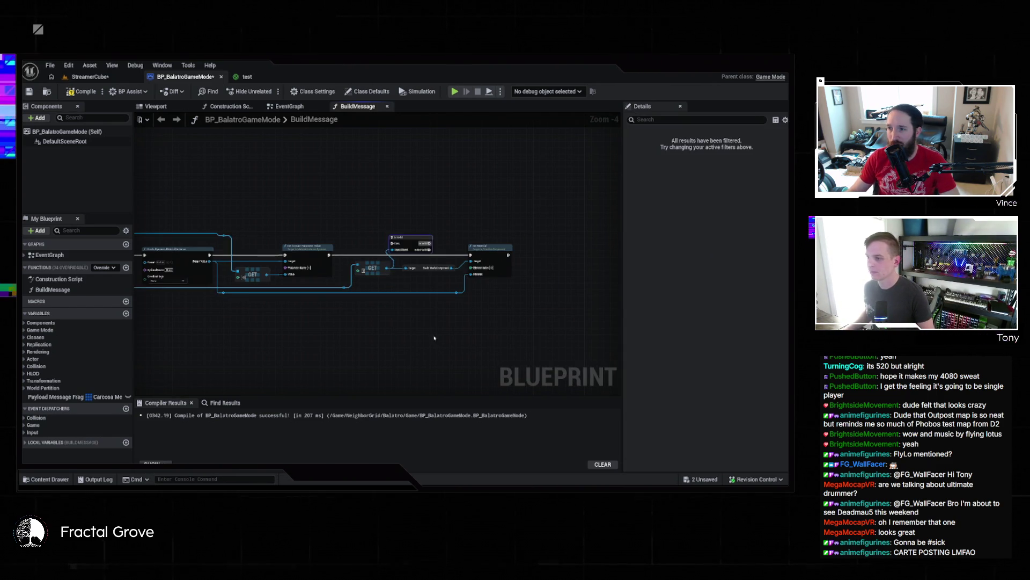
pyautogui.moveTo(398, 246); pyautogui.dragTo(368, 253)
pyautogui.moveTo(429, 243)
pyautogui.mouseDown()
pyautogui.moveTo(471, 255)
pyautogui.moveTo(506, 367)
pyautogui.mouseUp()
# - Add a Print String on the Is Not Valid branch
pyautogui.write('pritn s')
pyautogui.press('BackSpace')
pyautogui.press('BackSpace')
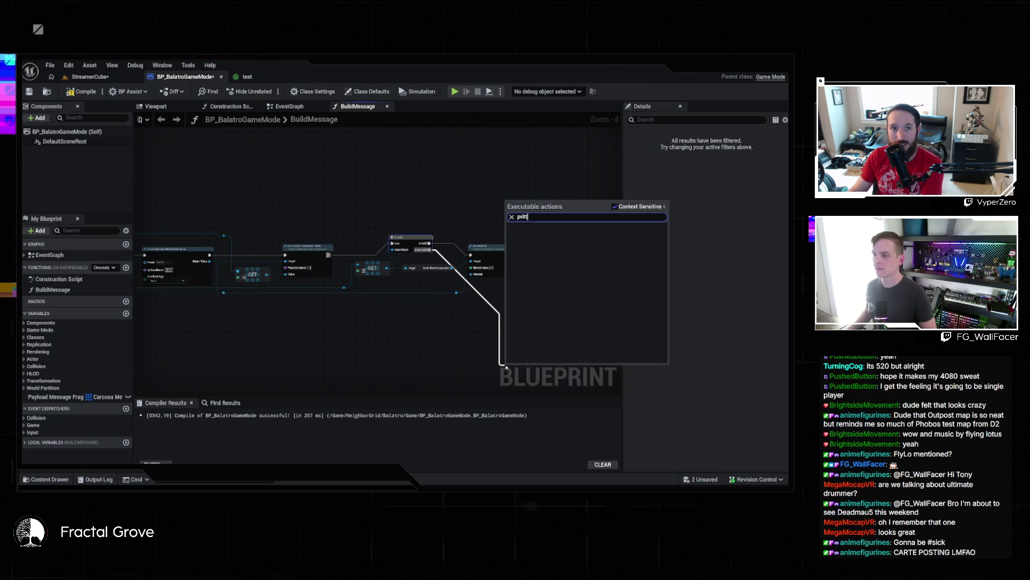
pyautogui.write('nt')
pyautogui.press('Return')
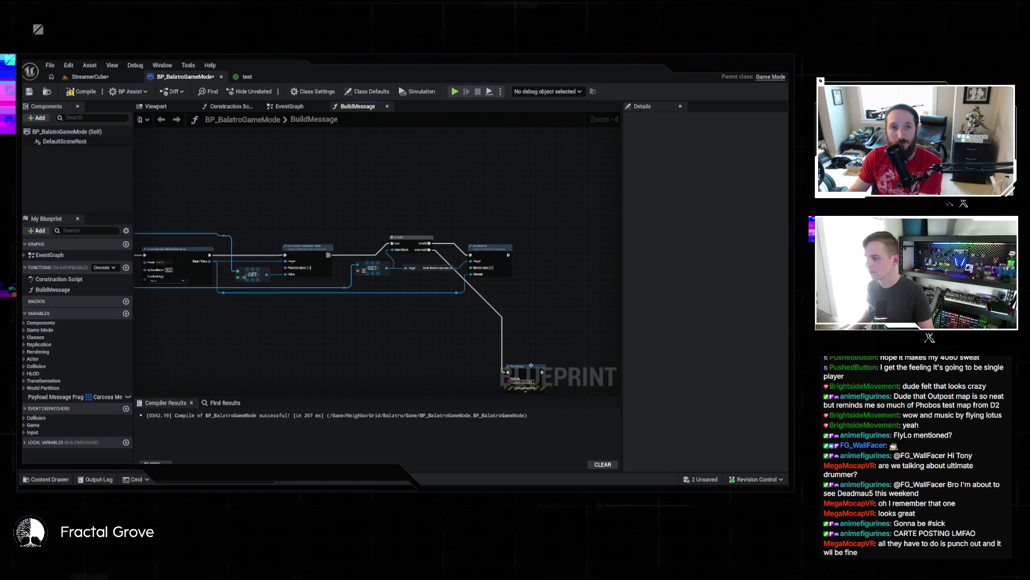
pyautogui.moveTo(411, 353); pyautogui.dragTo(511, 347)
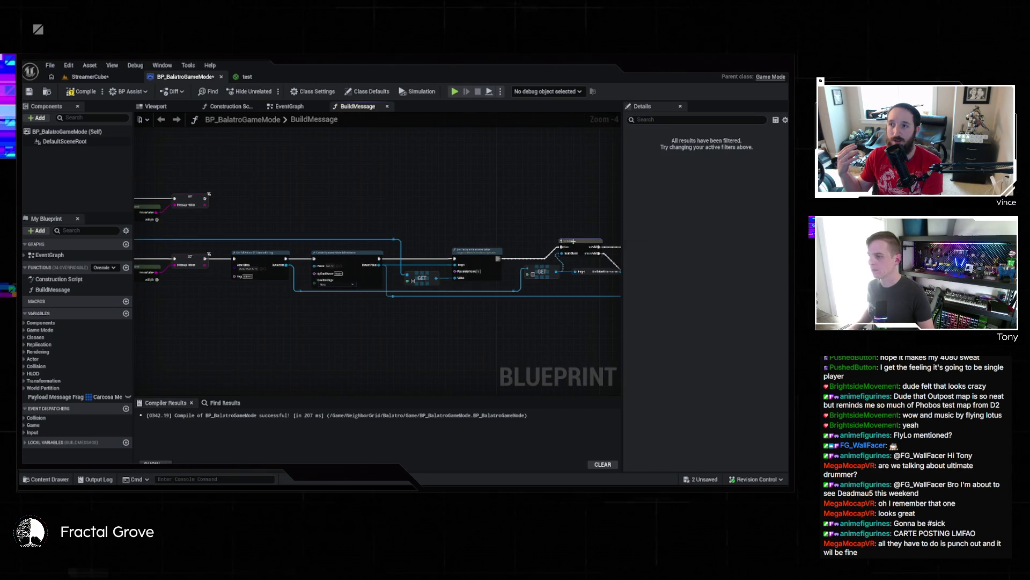
# - Connect the GET output of the found screen actor into Is Valid's Input Object
pyautogui.scroll(-1, 412, 313)
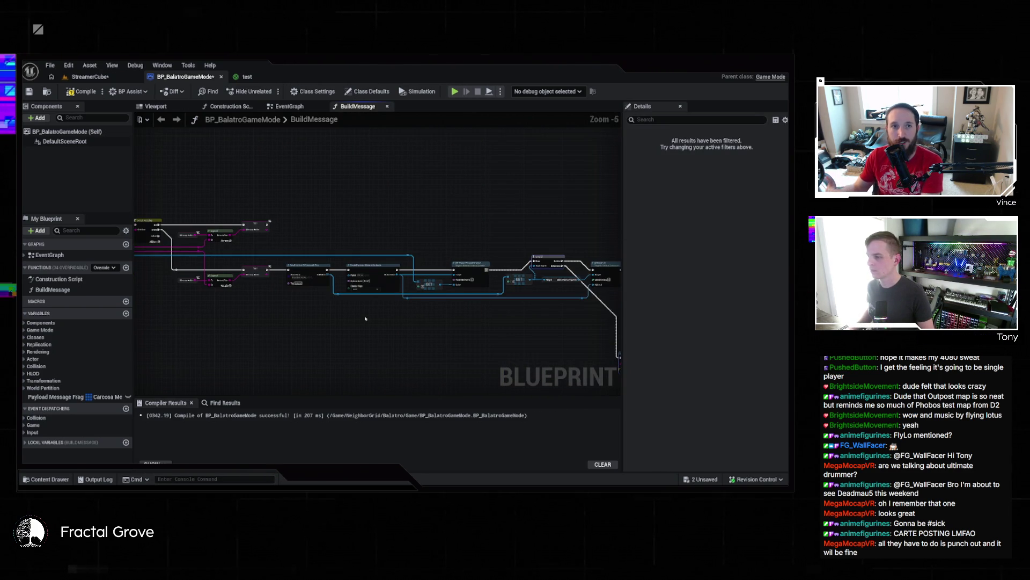
pyautogui.scroll(5, 318, 321)
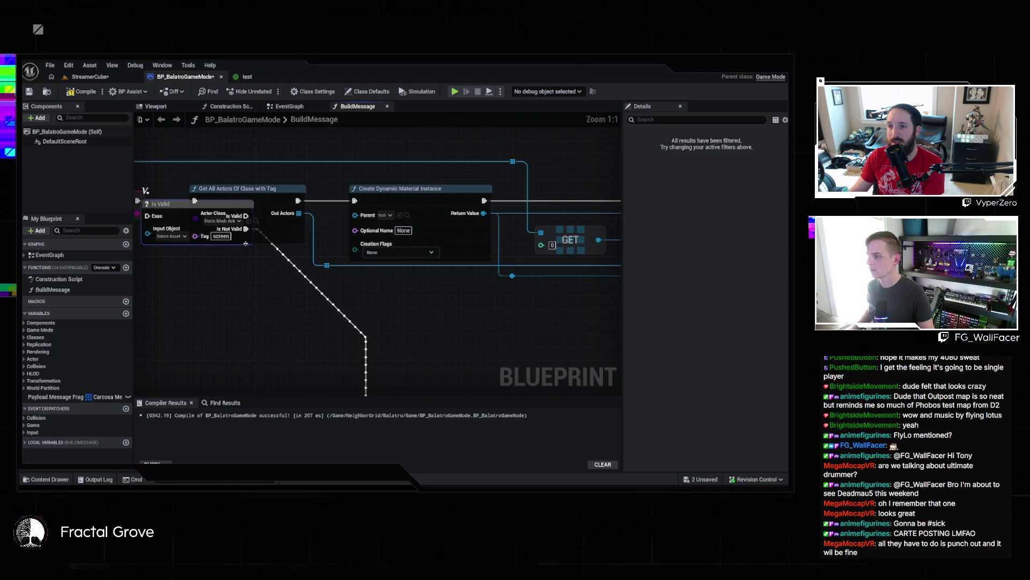
pyautogui.scroll(-5, 282, 310)
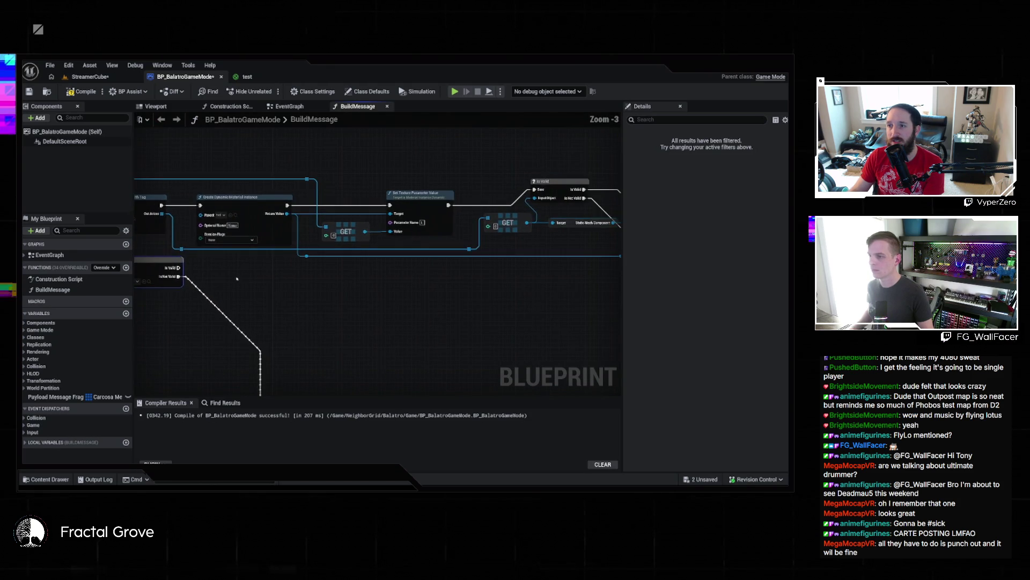
pyautogui.scroll(1, 344, 296)
pyautogui.moveTo(348, 293); pyautogui.dragTo(536, 302)
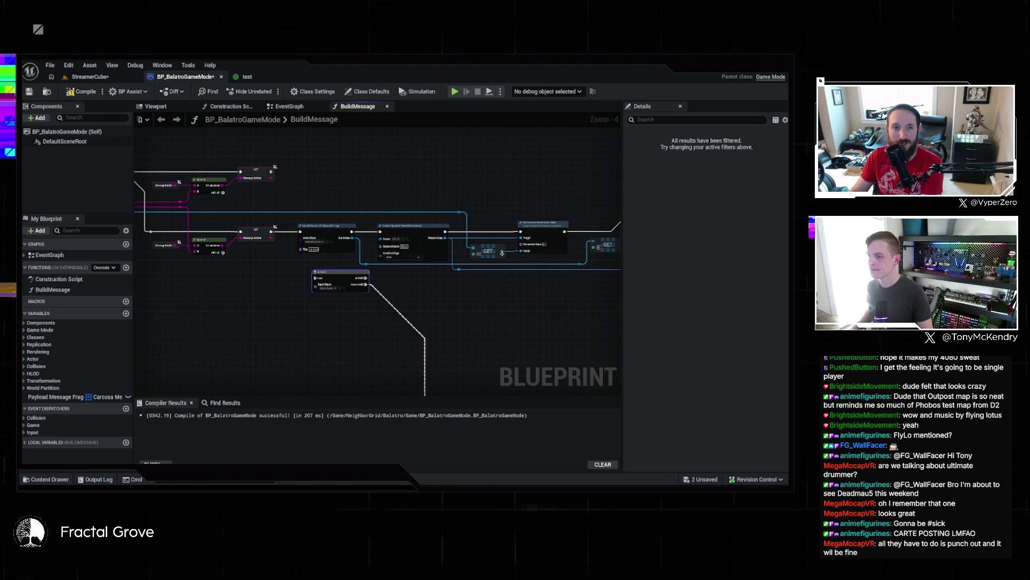
pyautogui.moveTo(501, 254)
pyautogui.mouseDown()
pyautogui.moveTo(331, 282)
pyautogui.moveTo(460, 264)
pyautogui.moveTo(519, 231)
pyautogui.mouseUp()
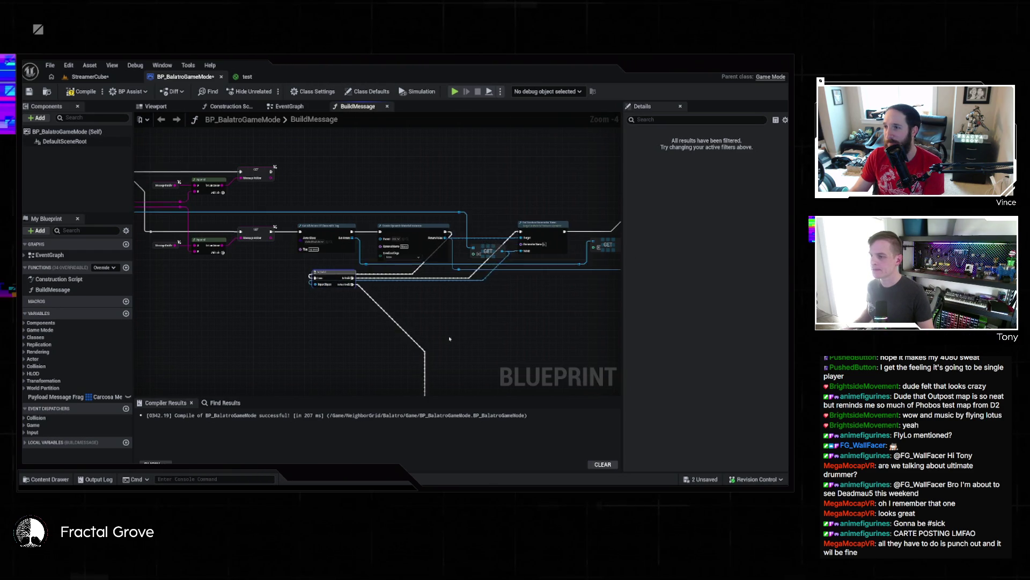
# - Edit the Print String message, compile and save, then return to the StreamerCube level
pyautogui.moveTo(432, 401); pyautogui.dragTo(351, 250)
pyautogui.click(365, 266)
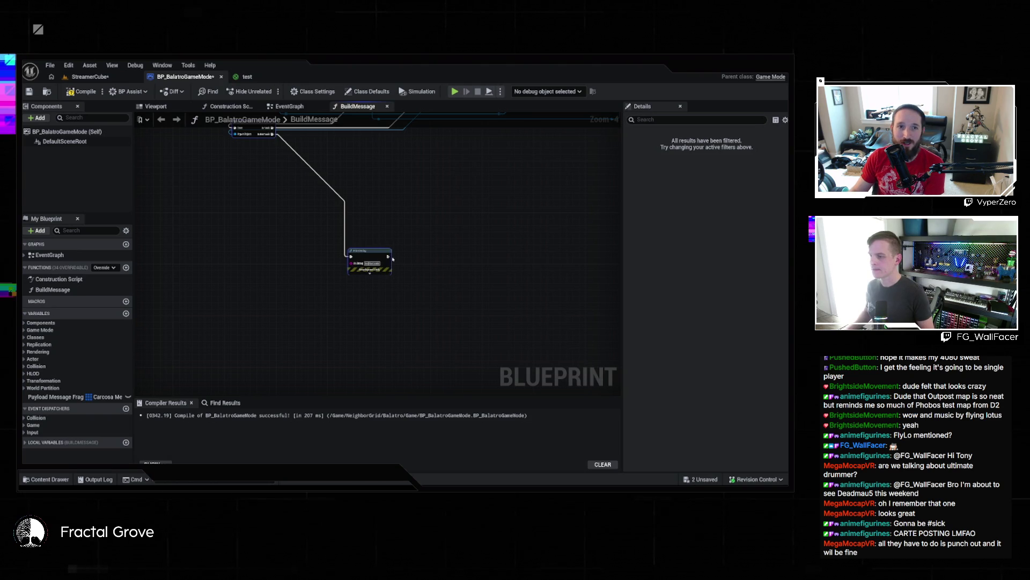
pyautogui.press('Return')
pyautogui.hotkey('ctrl', 's')
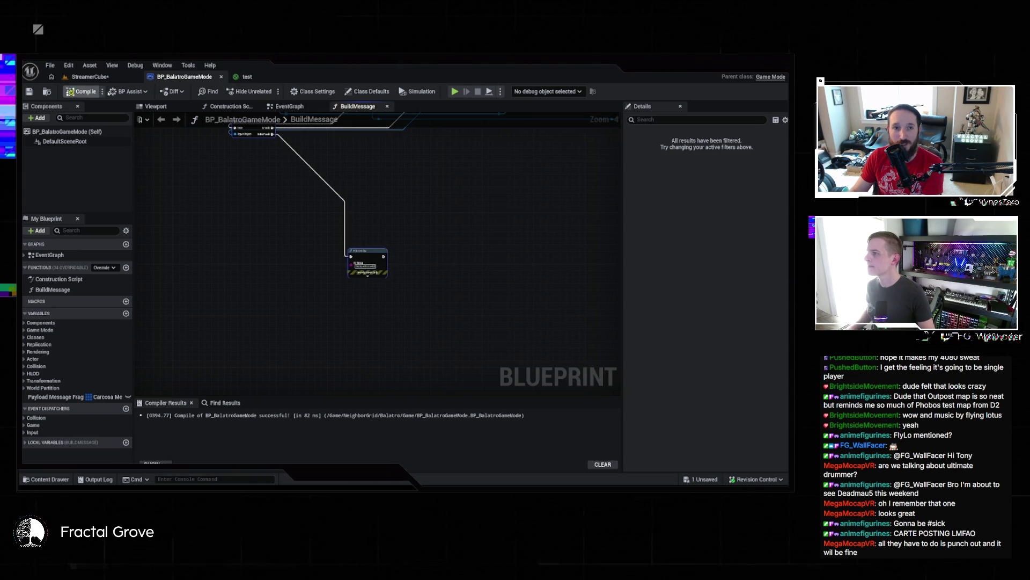
pyautogui.click(89, 77)
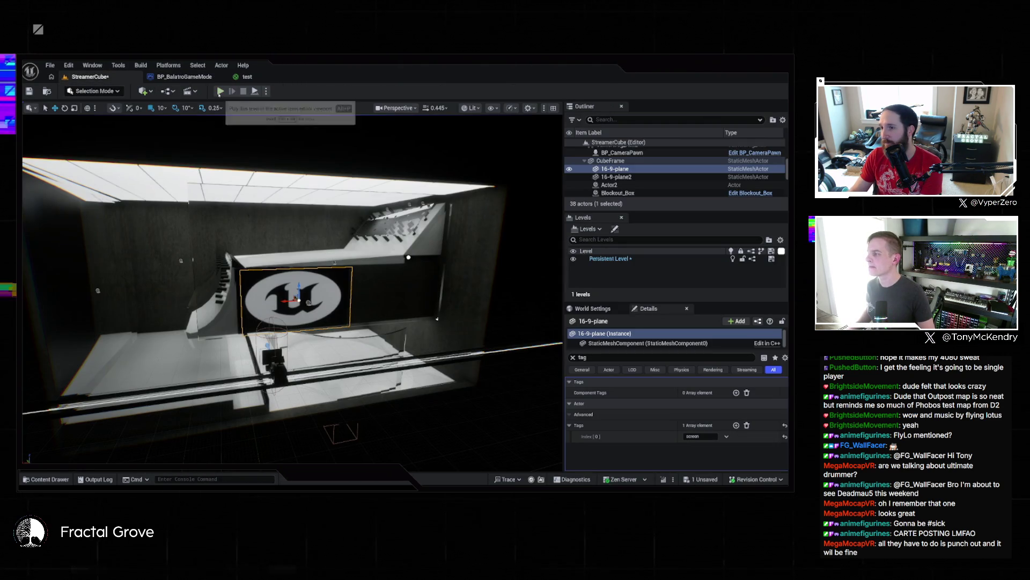
# - Play-test the StreamerCube level, stop it with Esc, and return to BP_BalatroGameMode
pyautogui.click(220, 92)
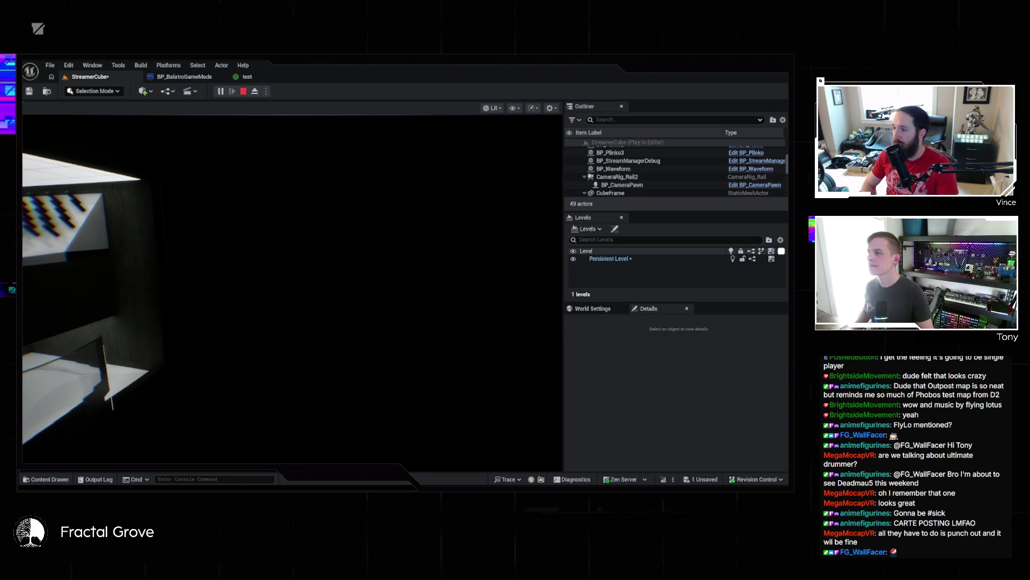
pyautogui.press('Escape')
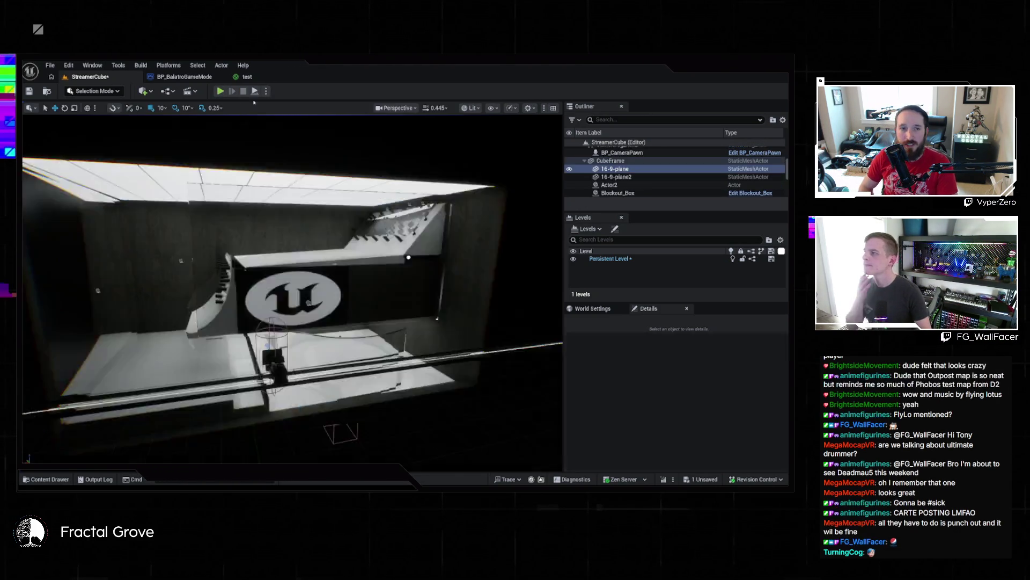
pyautogui.click(196, 77)
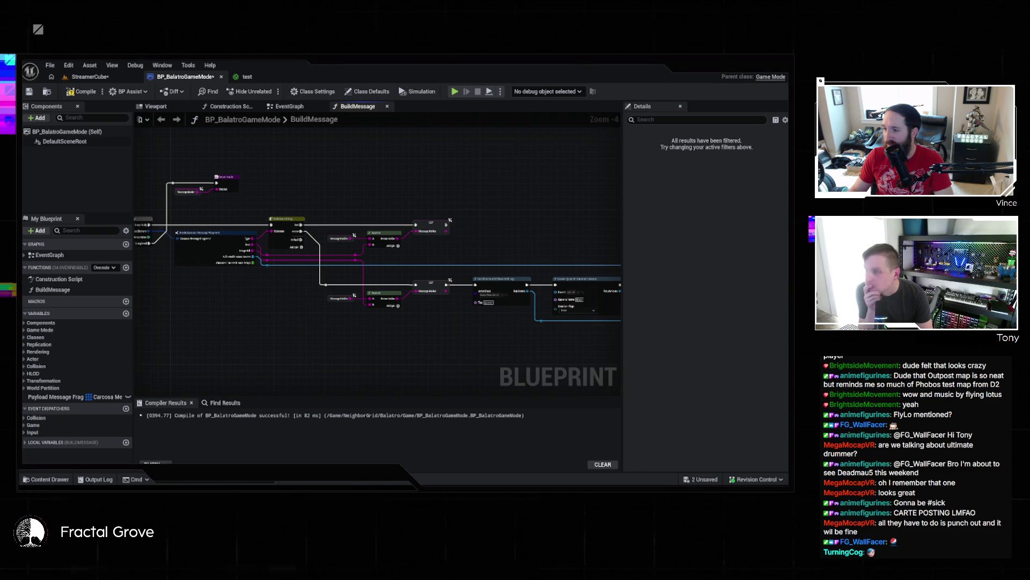
# - Attach a Print String to the loop's execution pin, then launch Play In Editor with Alt+P
pyautogui.moveTo(512, 362); pyautogui.dragTo(571, 375)
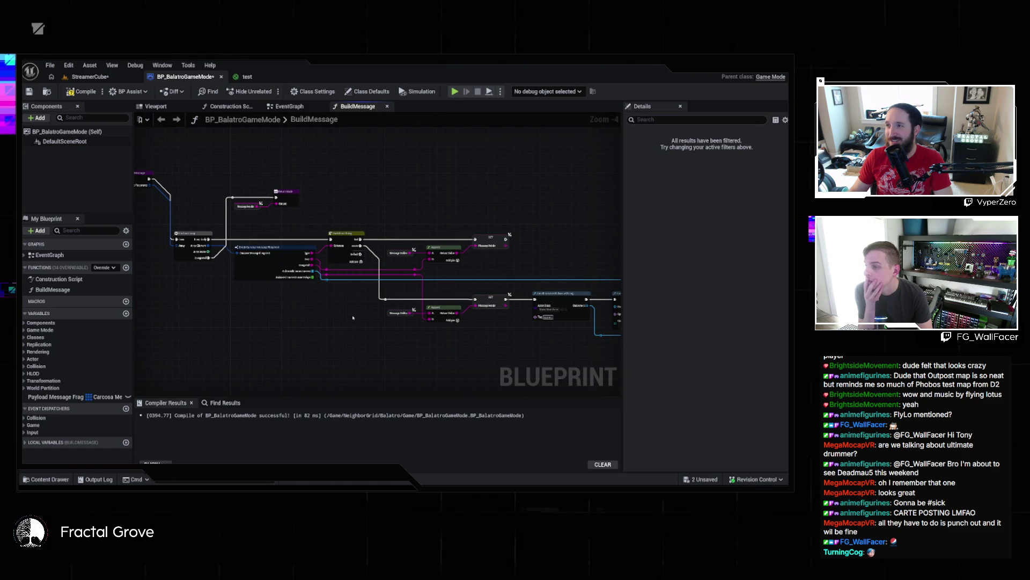
pyautogui.moveTo(312, 253); pyautogui.dragTo(307, 223)
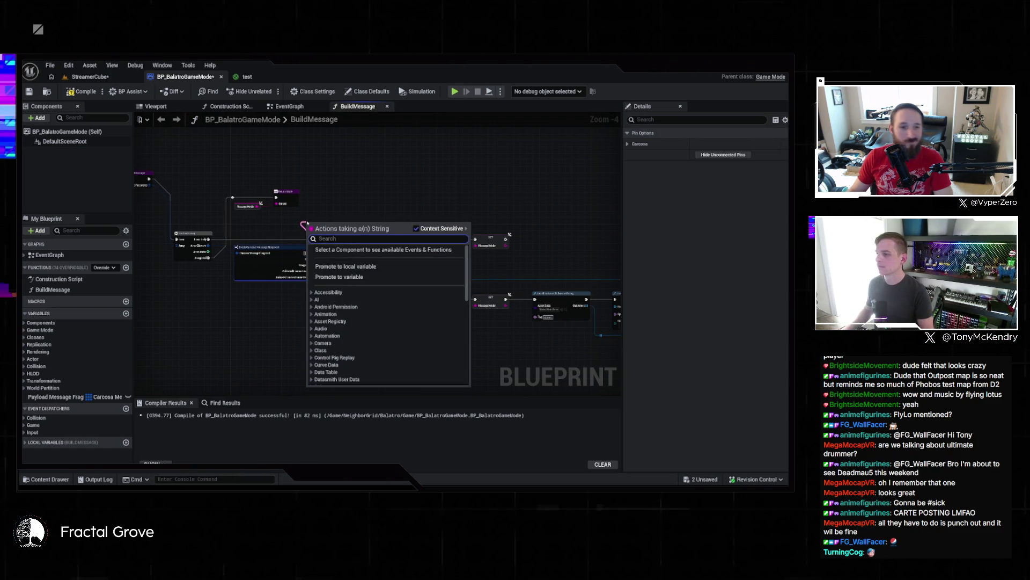
pyautogui.click(302, 218)
pyautogui.moveTo(209, 240); pyautogui.dragTo(276, 220)
pyautogui.write('prion')
pyautogui.press('BackSpace')
pyautogui.press('BackSpace')
pyautogui.write('nt stri')
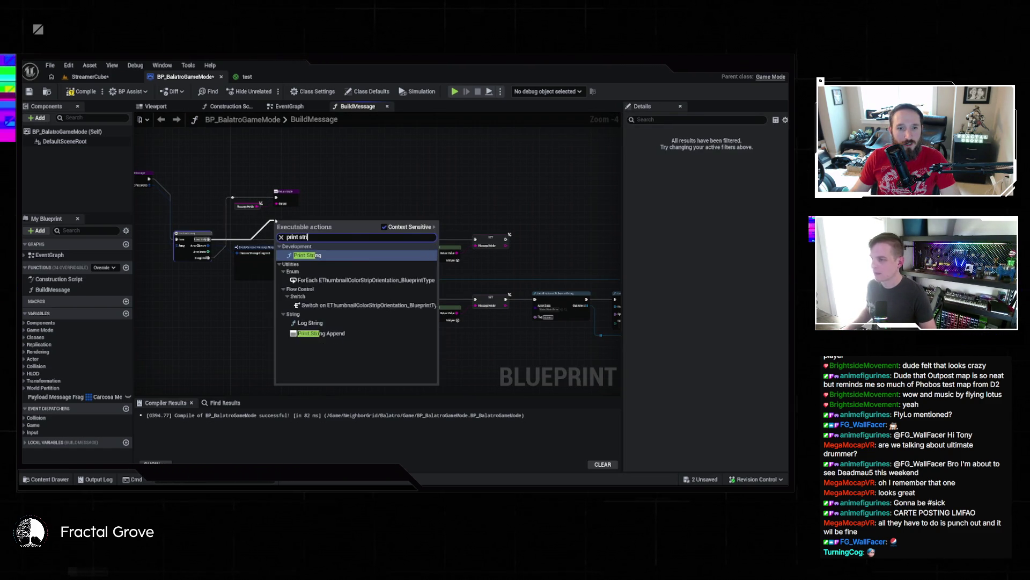
pyautogui.press('Return')
pyautogui.click(310, 252)
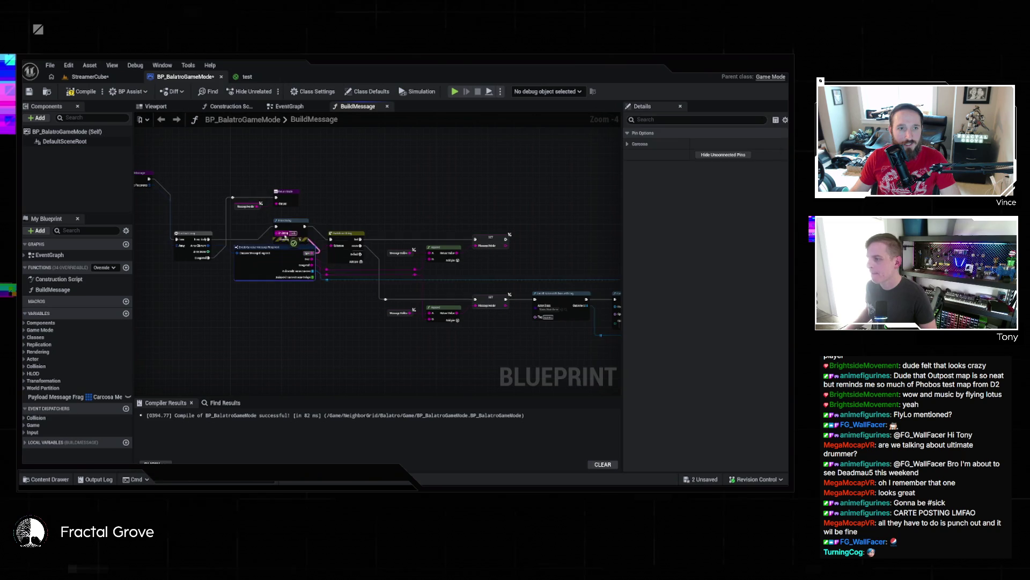
pyautogui.hotkey('alt', 'p')
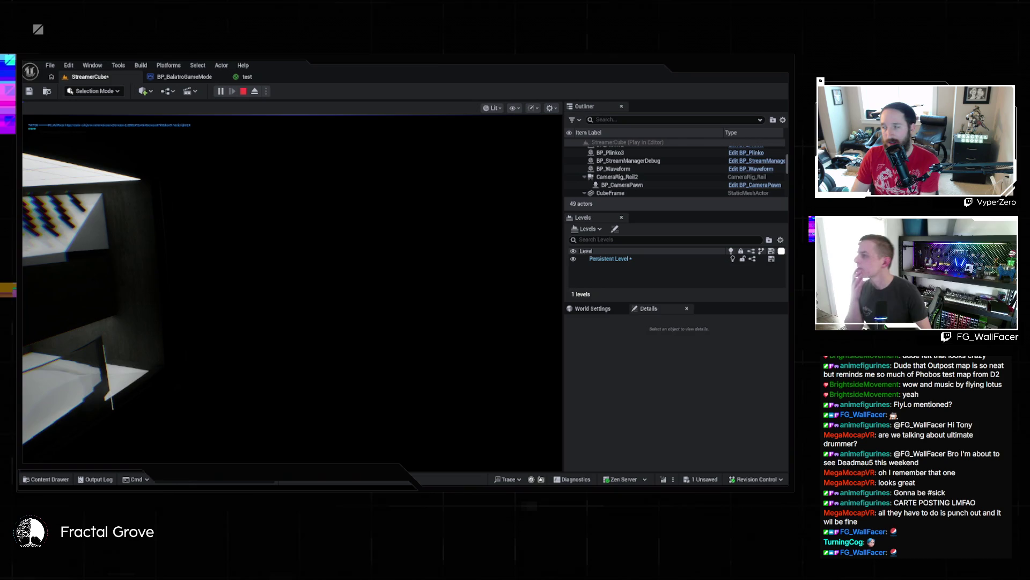
# - Release the mouse from play, inspect the Is Valid, GET and Set Material nodes, then return to StreamerCube
pyautogui.hotkey('shift', 'F1')
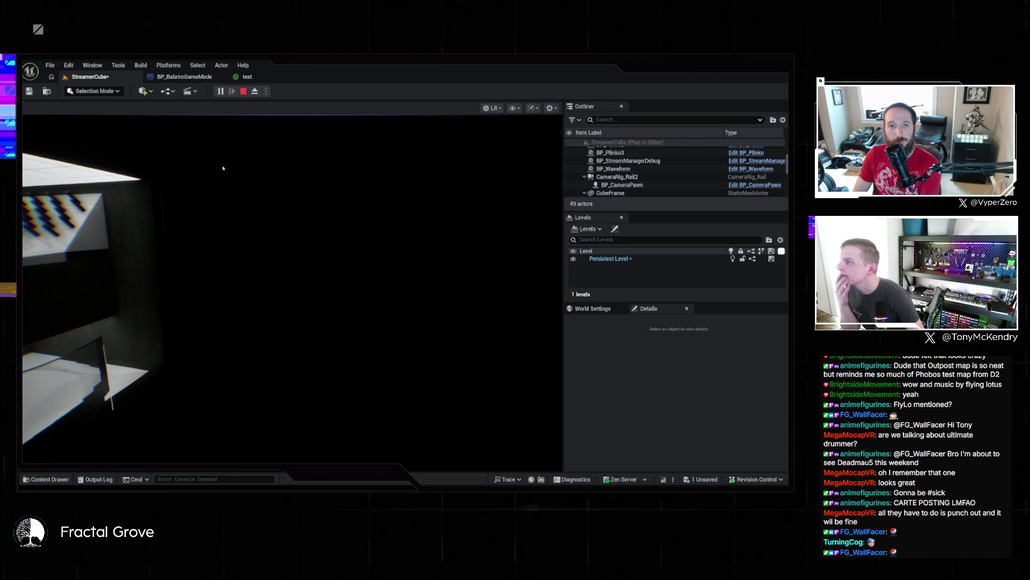
pyautogui.click(208, 79)
pyautogui.moveTo(460, 242)
pyautogui.mouseDown()
pyautogui.moveTo(360, 196)
pyautogui.moveTo(236, 230)
pyautogui.mouseUp()
pyautogui.scroll(1, 300, 244)
pyautogui.scroll(-1, 300, 244)
pyautogui.moveTo(300, 244); pyautogui.dragTo(154, 223)
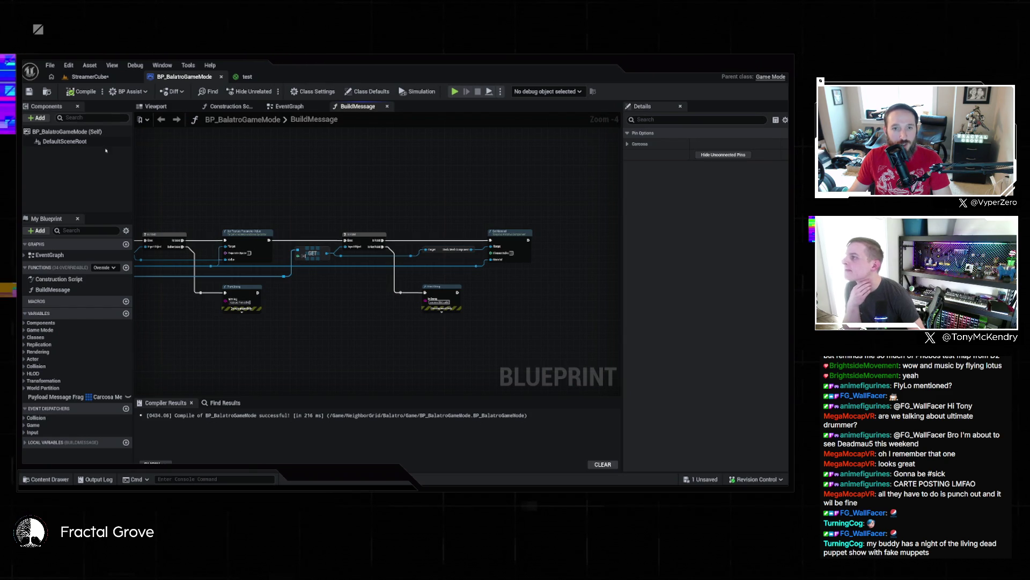
pyautogui.click(90, 77)
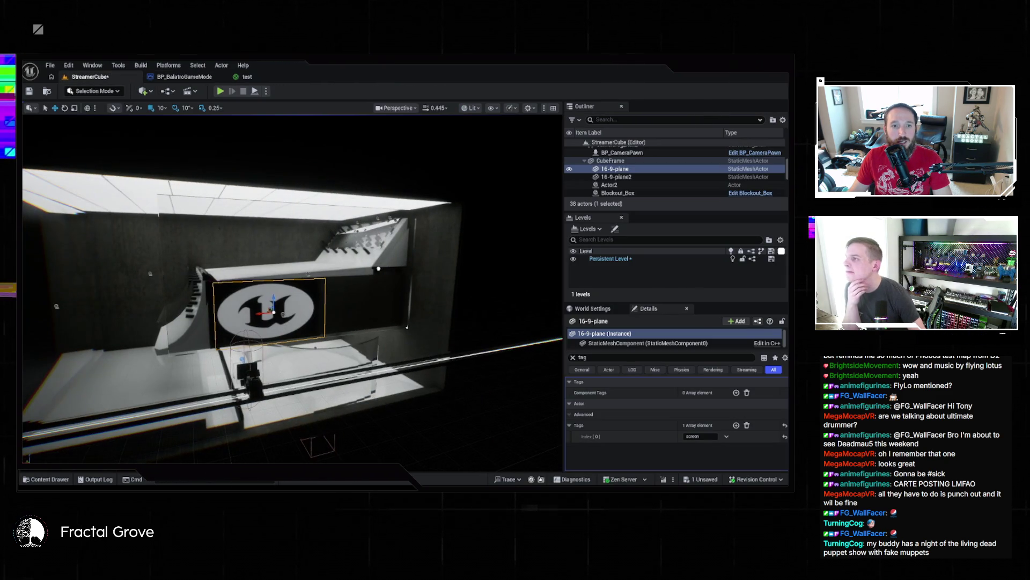
# - Play the StreamerCube level, then search the Outliner for 'panel'
pyautogui.click(220, 92)
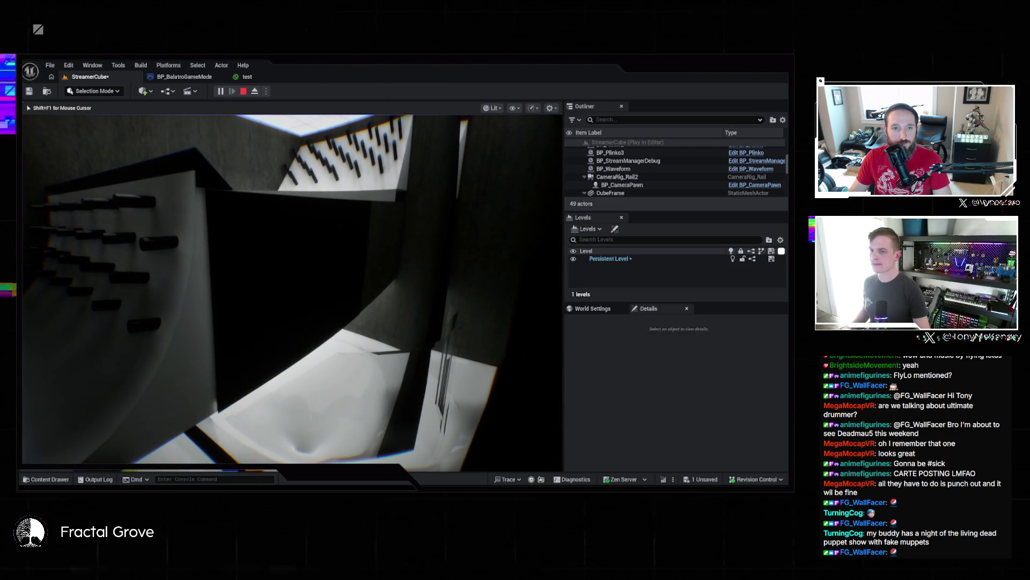
pyautogui.press('super')
pyautogui.click(623, 120)
pyautogui.write('s')
pyautogui.press('BackSpace')
pyautogui.press('BackSpace')
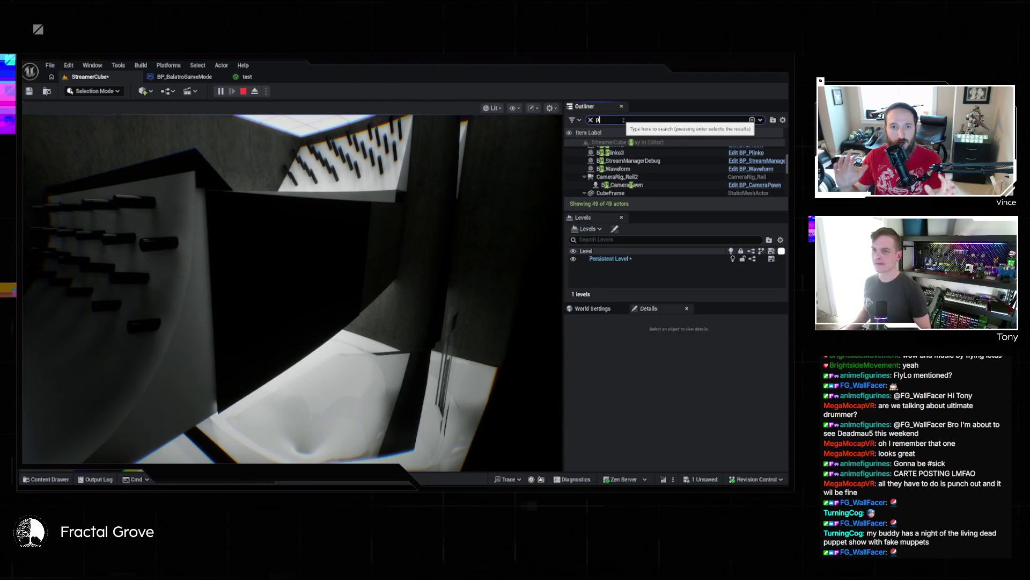
pyautogui.write('panel')
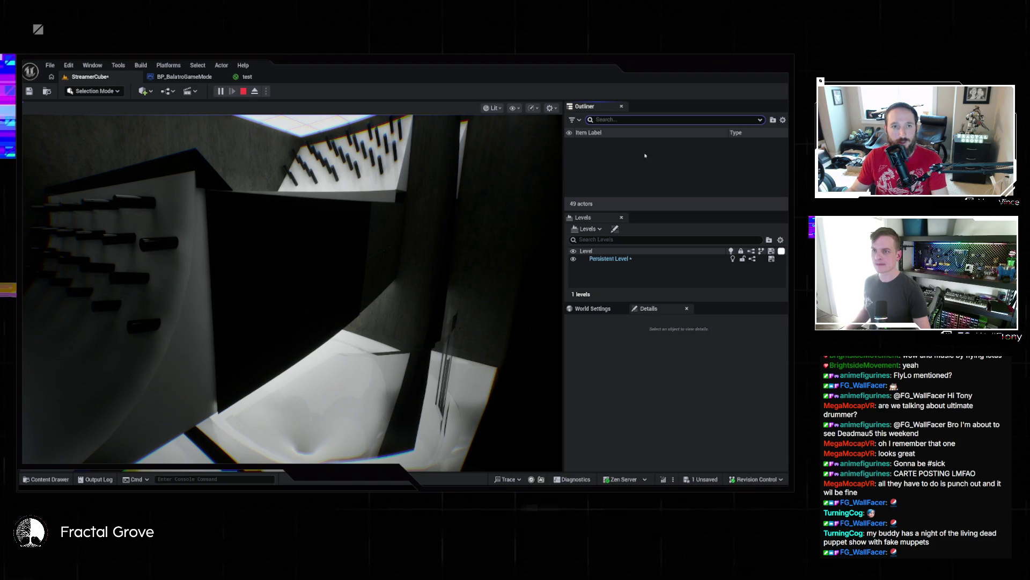
# - Select 16-9-plane in the enlarged actor list to confirm its screen tag, then stop playing
pyautogui.click(634, 167)
pyautogui.scroll(-2, 662, 179)
pyautogui.scroll(-8, 661, 179)
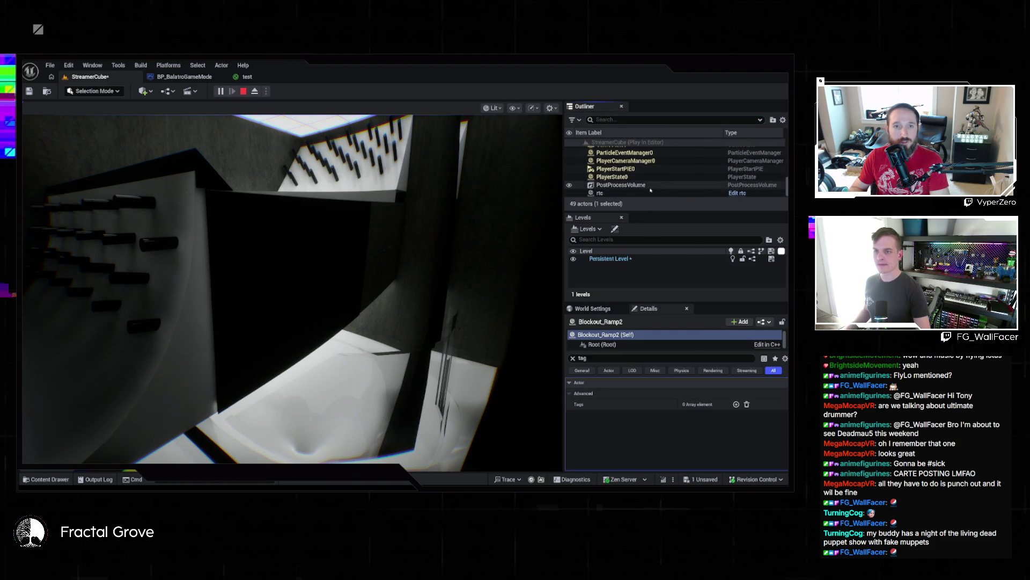
pyautogui.moveTo(660, 210); pyautogui.dragTo(660, 298)
pyautogui.scroll(5, 661, 220)
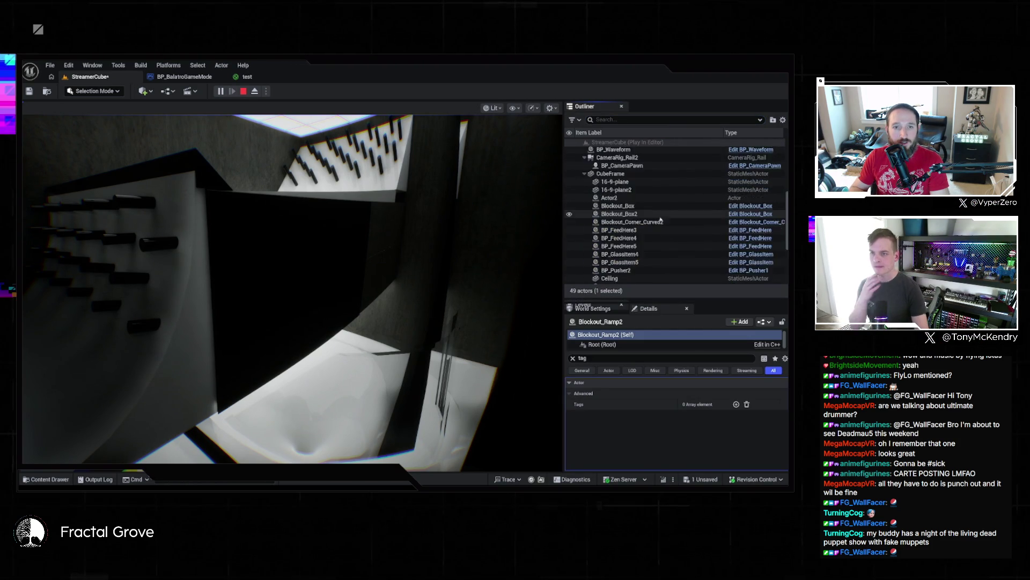
pyautogui.scroll(3, 662, 220)
pyautogui.click(646, 246)
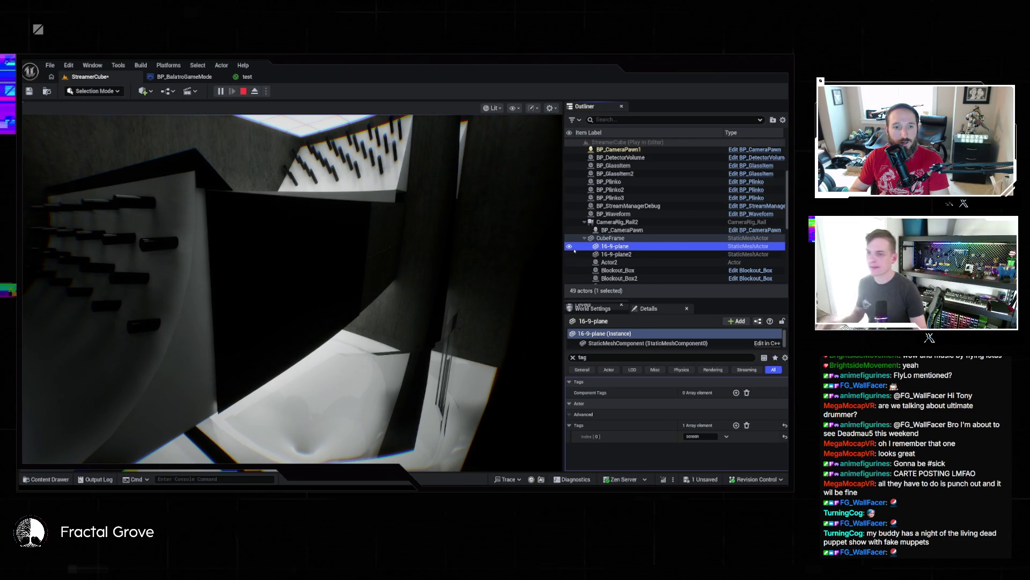
pyautogui.click(527, 260)
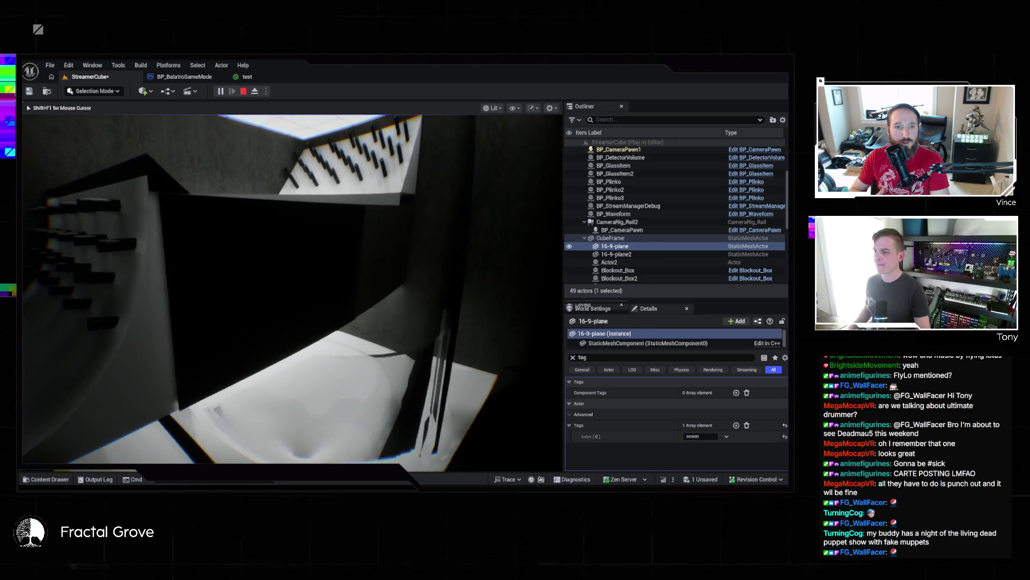
pyautogui.press('Escape')
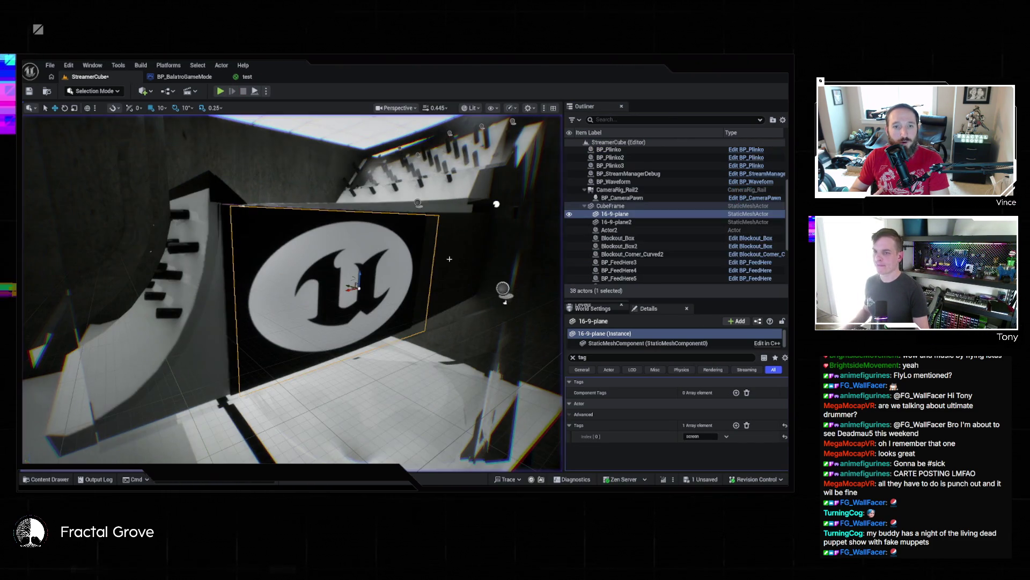
# - Select 16-9-plane and run the level with Alt+P, showing the plane as flat dark grey
pyautogui.click(666, 214)
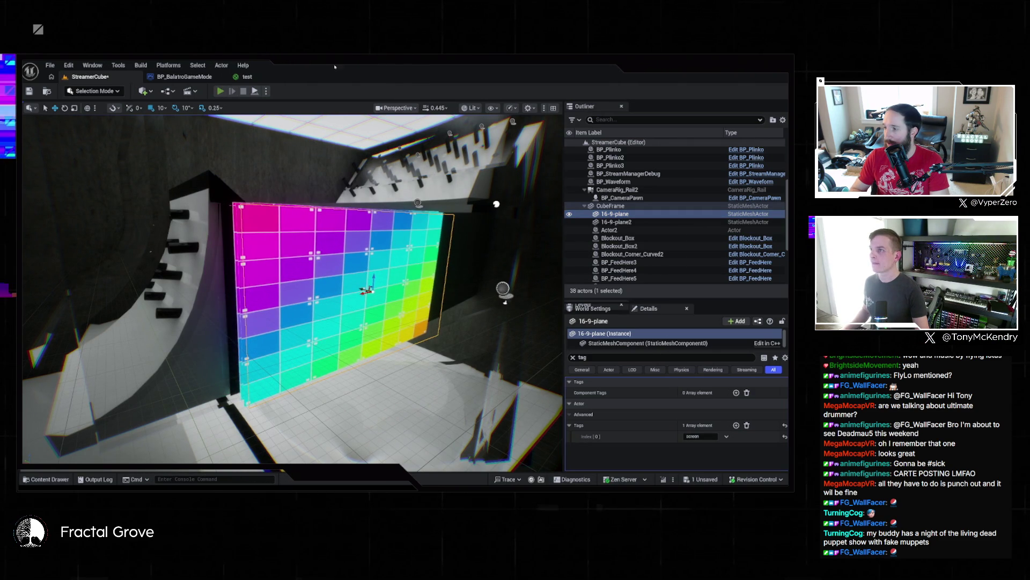
pyautogui.hotkey('alt', 'p')
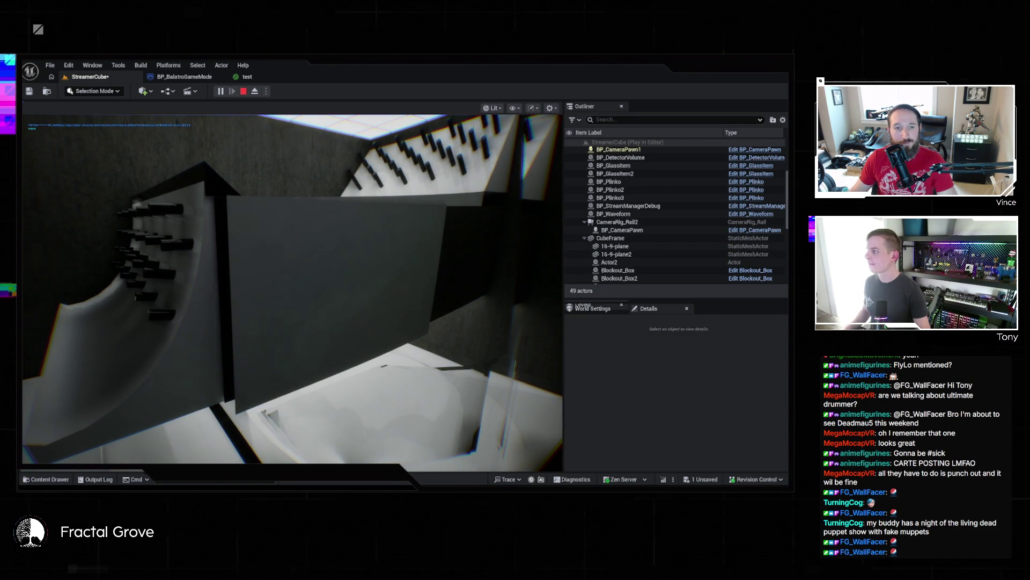
pyautogui.click(265, 288)
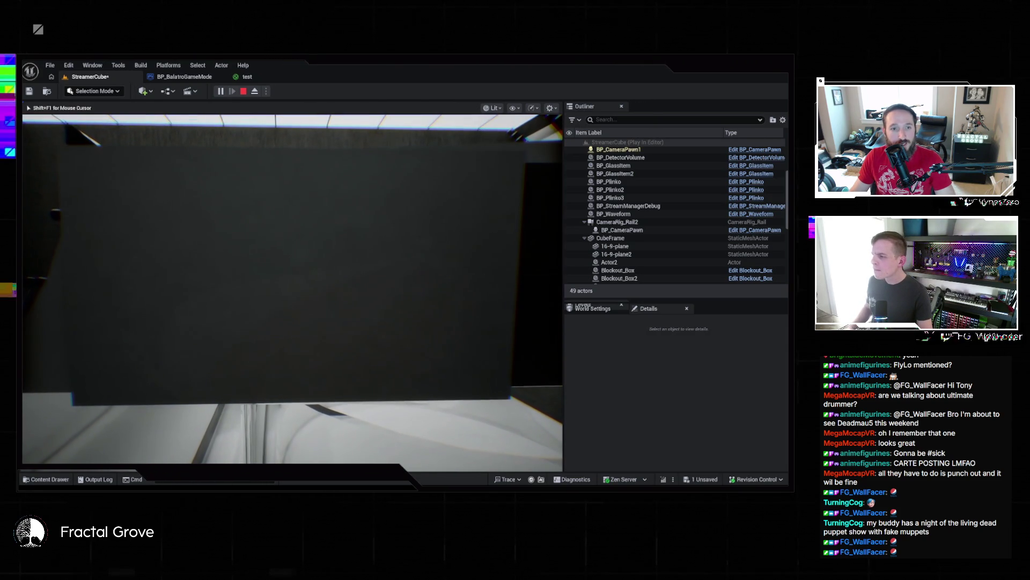
pyautogui.press('super')
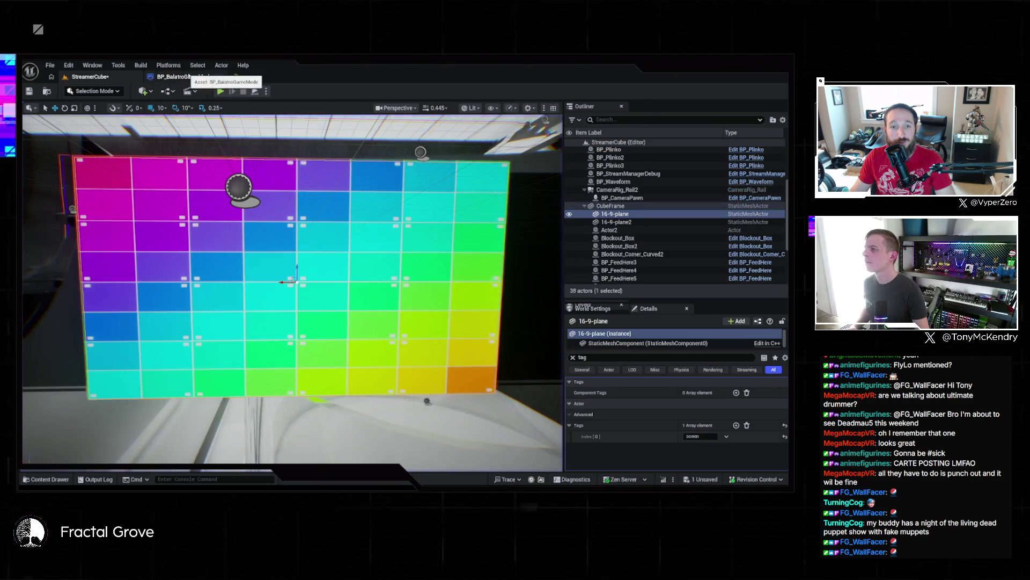
# - Rewire the test material's texture parameter from Emissive Color to Base Color, apply, and replay
pyautogui.click(184, 77)
pyautogui.click(247, 77)
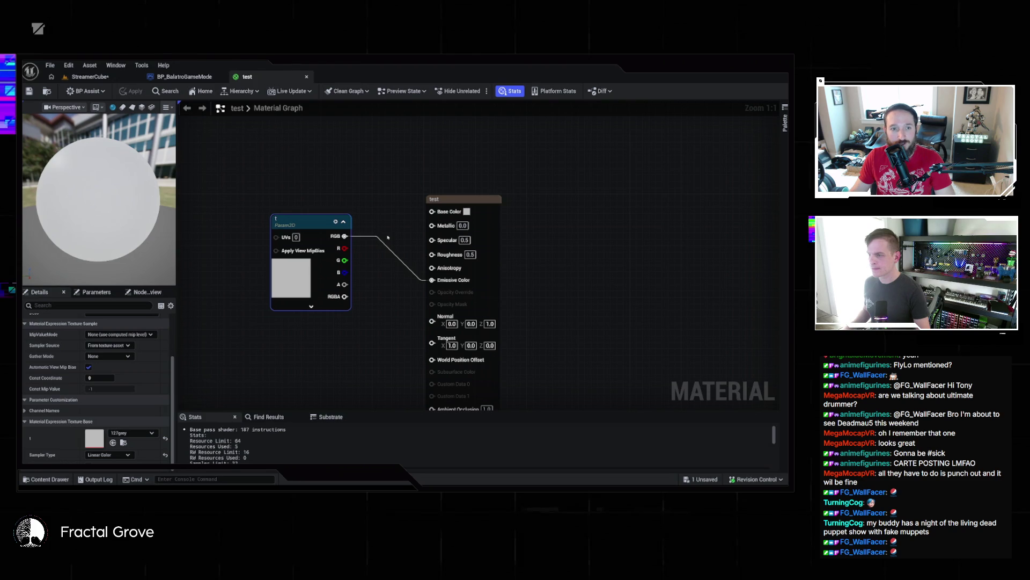
pyautogui.moveTo(344, 236); pyautogui.dragTo(432, 211)
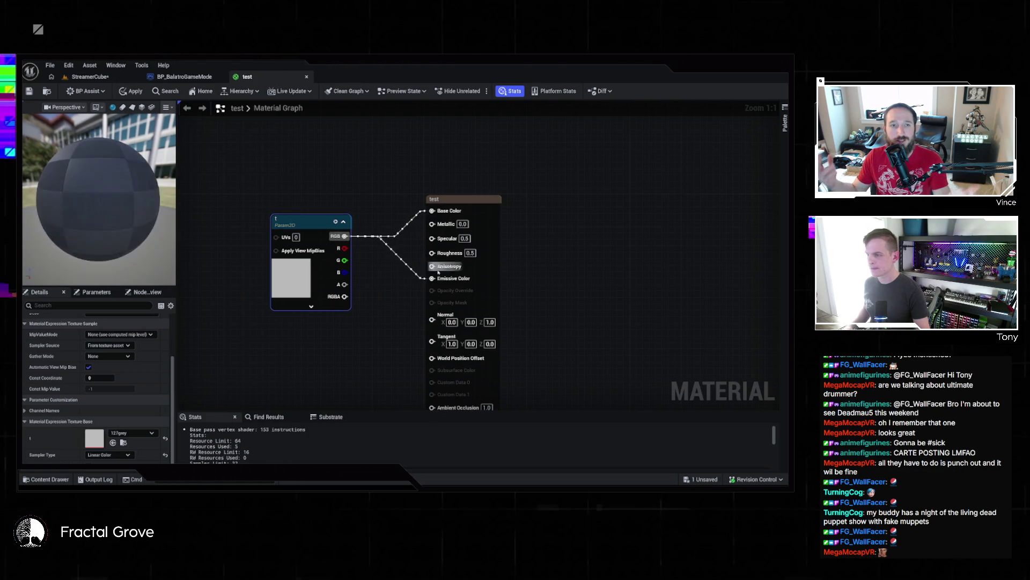
pyautogui.keyDown('alt'); pyautogui.click(432, 278); pyautogui.keyUp('alt')
pyautogui.click(131, 91)
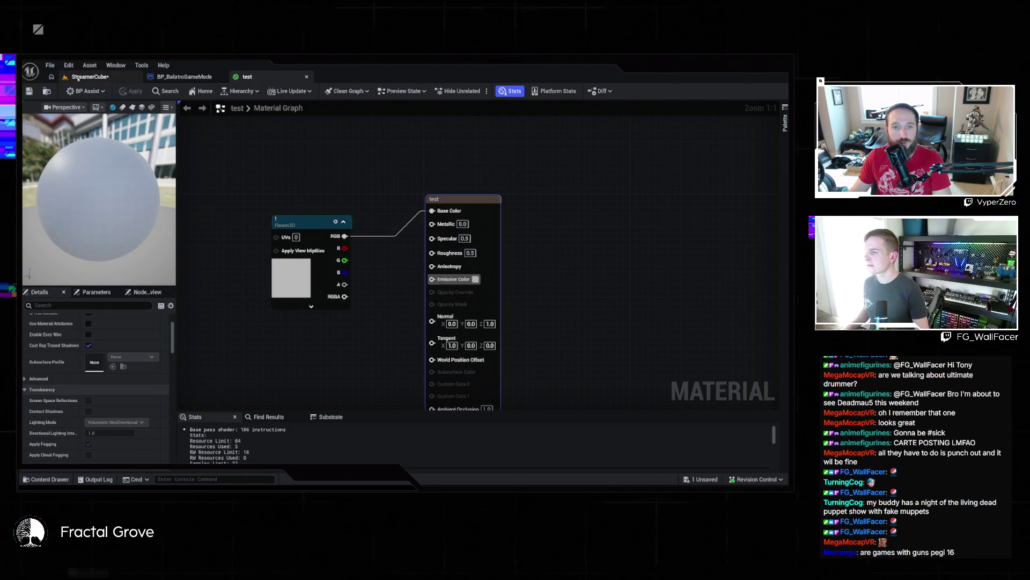
pyautogui.click(90, 77)
pyautogui.hotkey('alt', 'p')
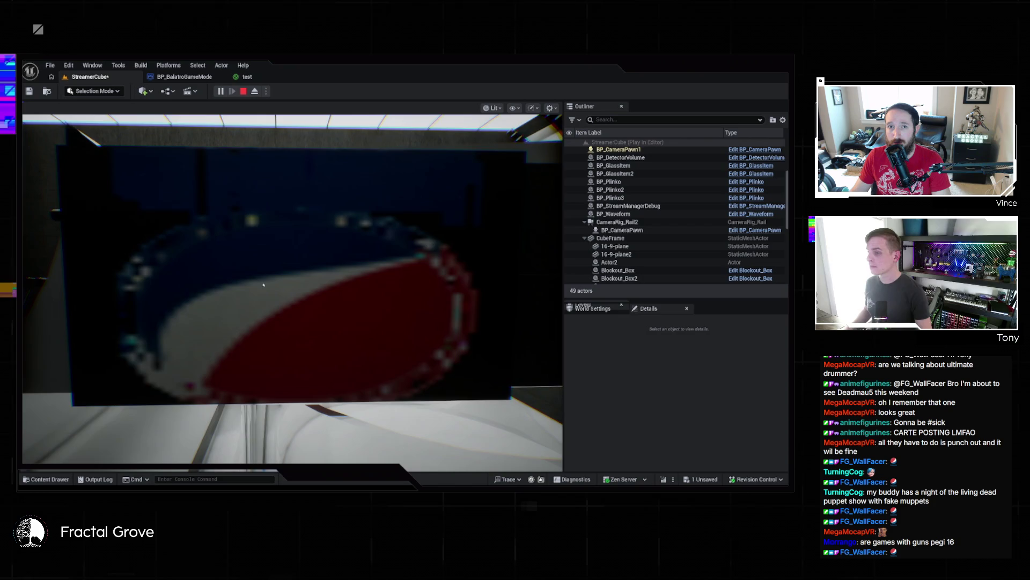
# - Stop the session and play again so newer chat emotes render on 16-9-plane
pyautogui.press('Escape')
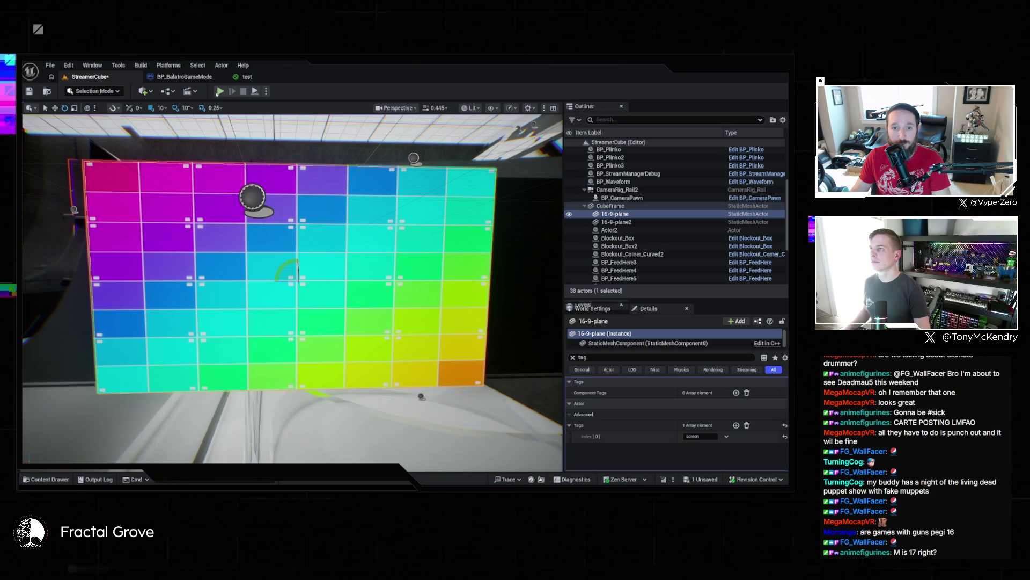
pyautogui.click(220, 91)
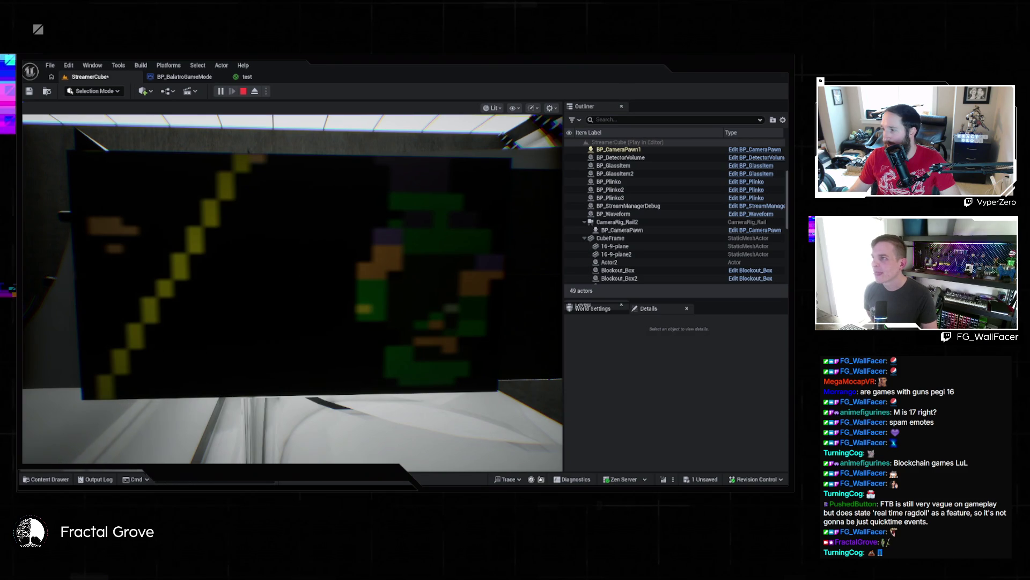
# - End the play session, clear the Details tag filter, and save everything with Ctrl+S
pyautogui.press('`')
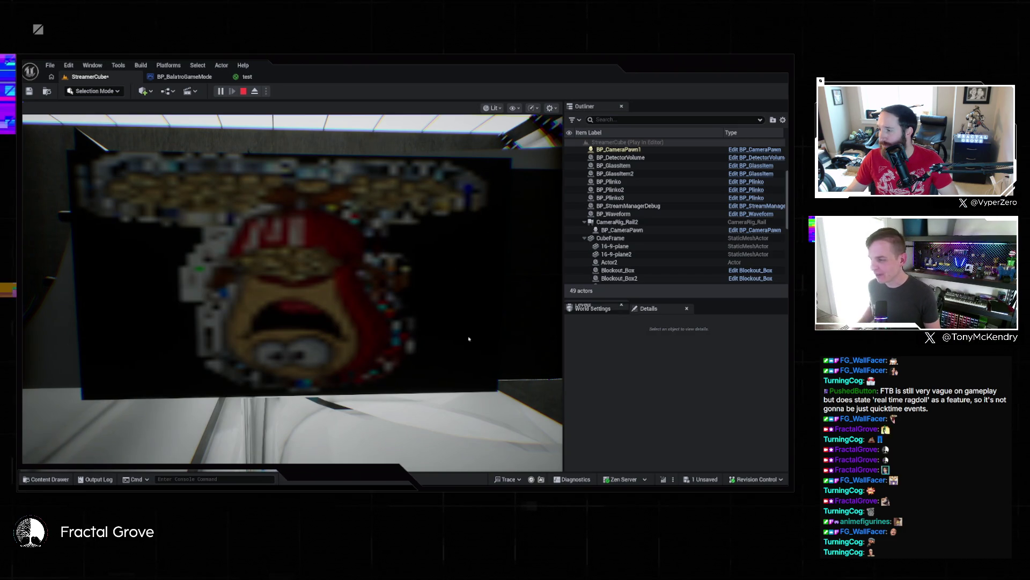
pyautogui.press('Escape')
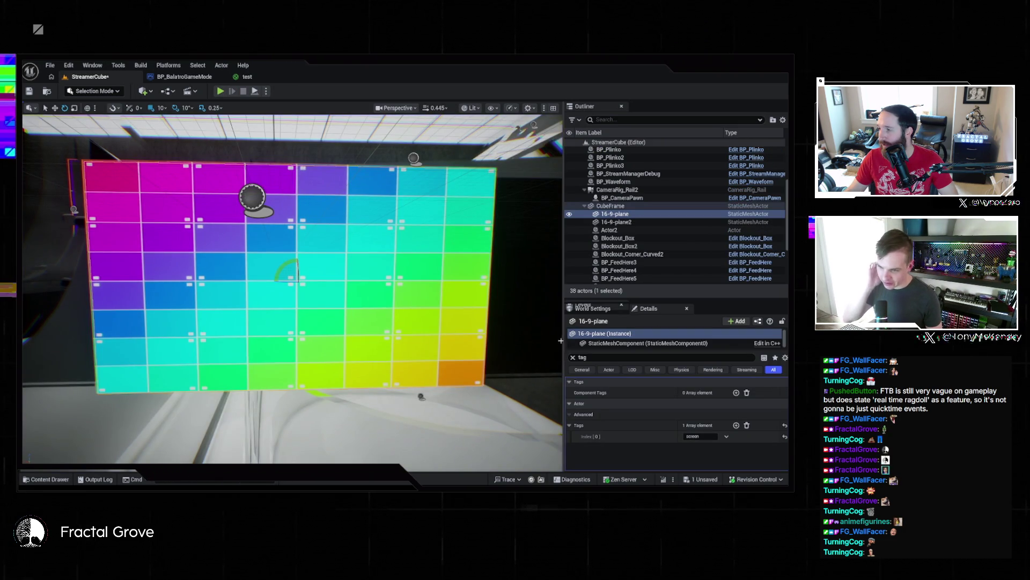
pyautogui.click(573, 357)
pyautogui.hotkey('ctrl', 's')
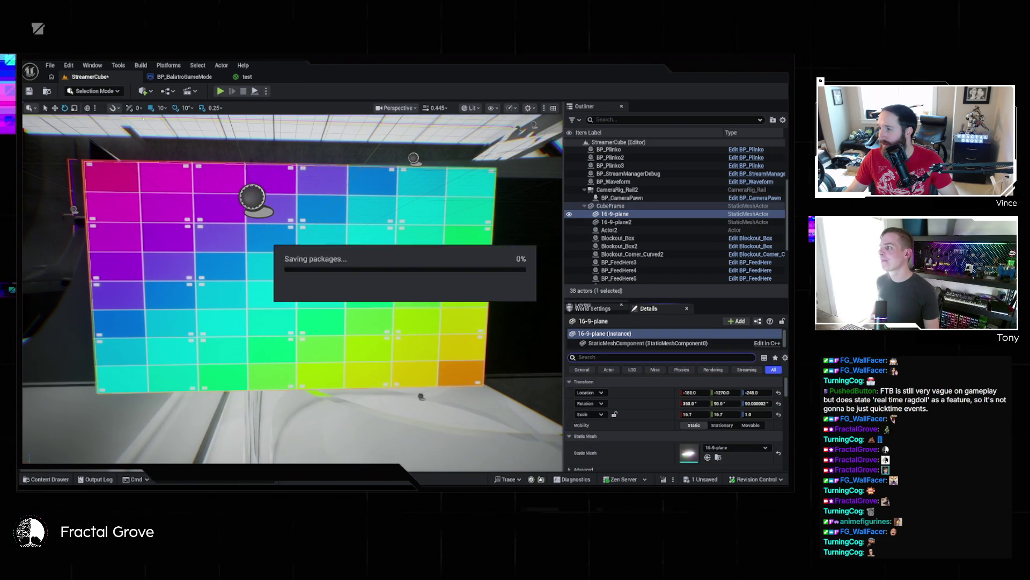